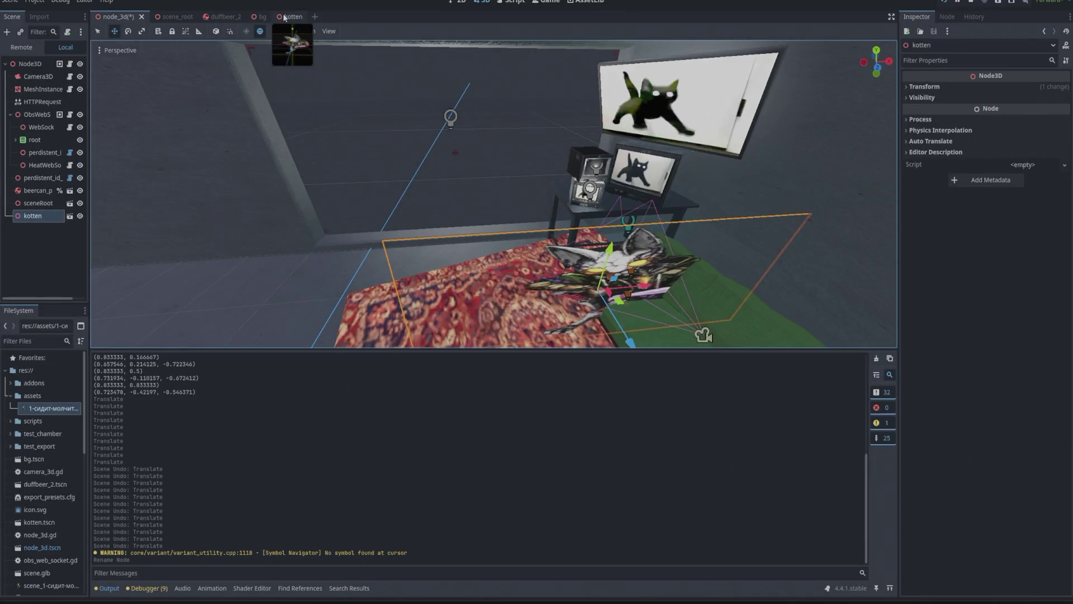
Step: Switch to the kotten scene, select the cat Sprite3D and orbit into a perspective view
click(288, 17)
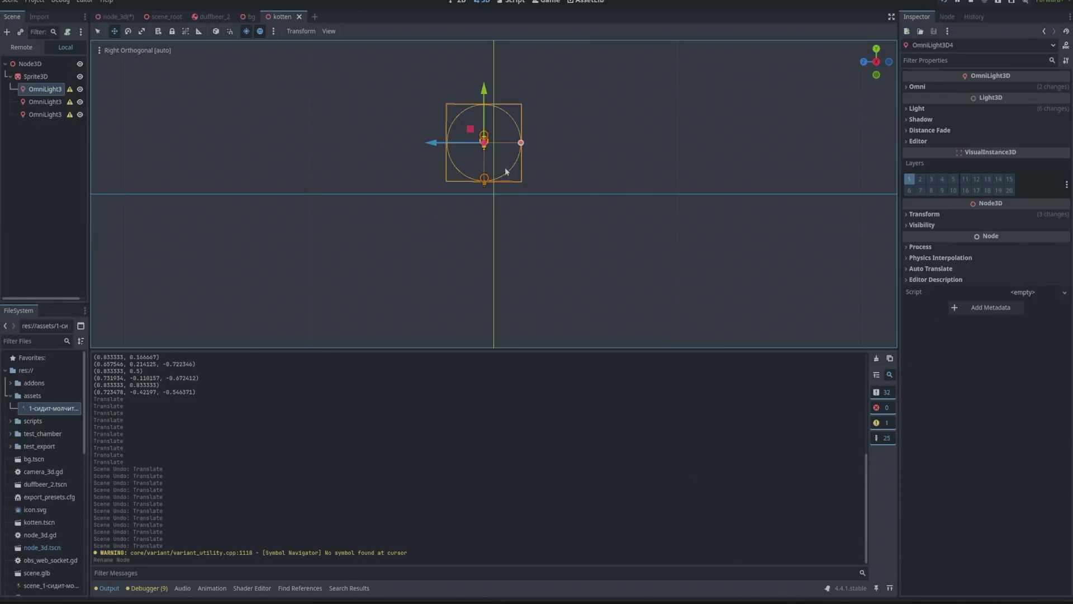
click(35, 77)
drag(665, 133, 782, 134)
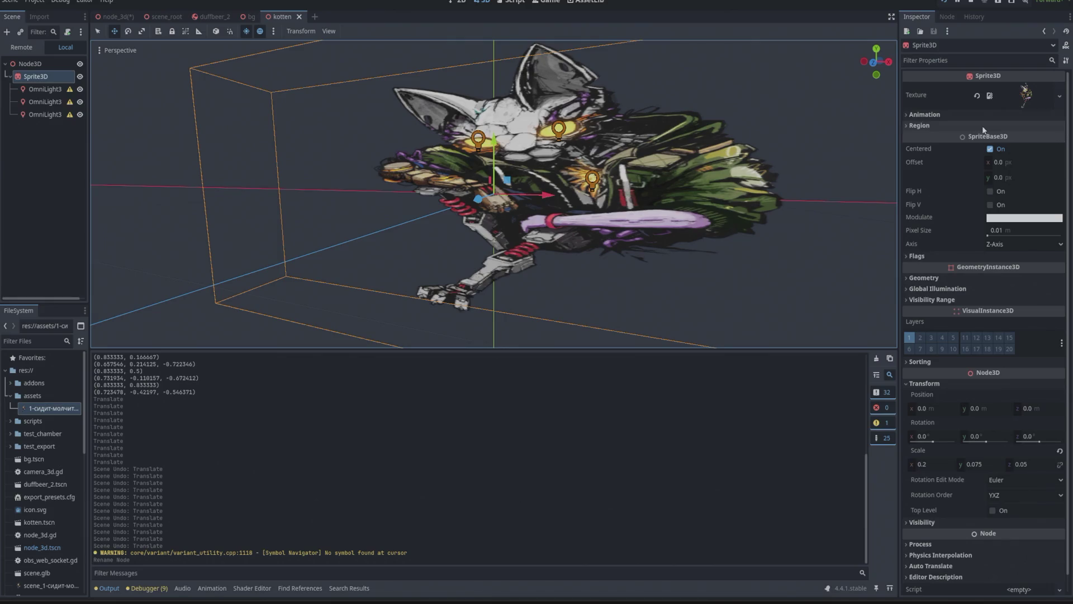
click(1017, 93)
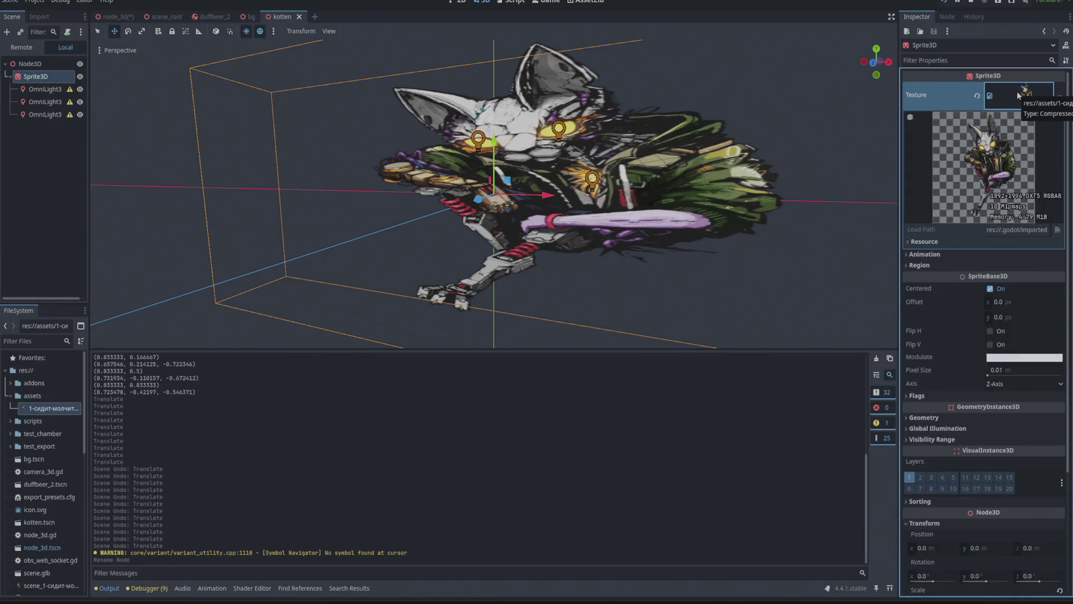
click(1016, 92)
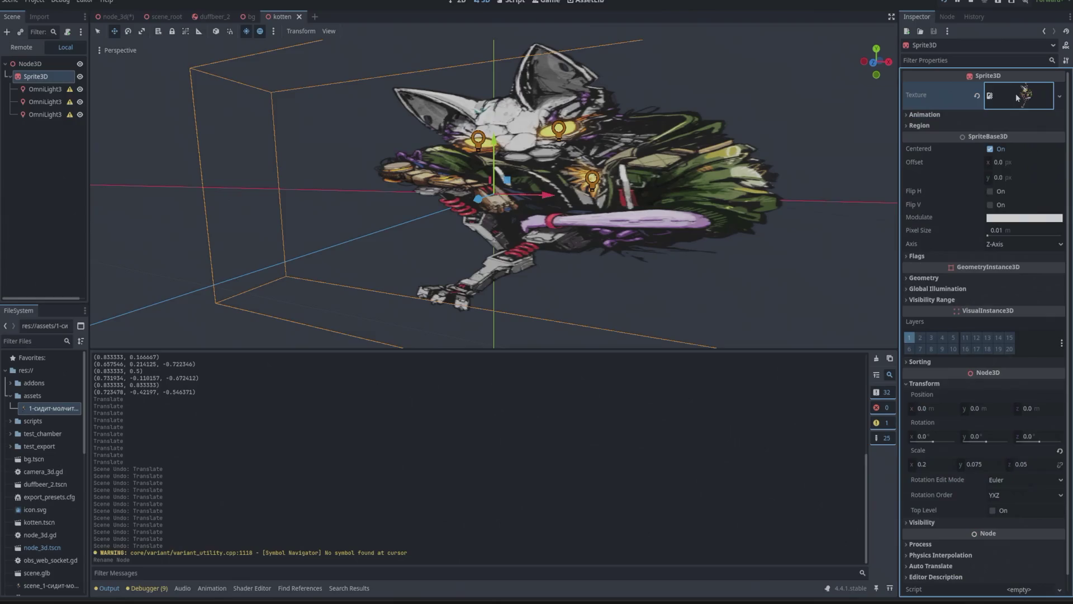
click(908, 383)
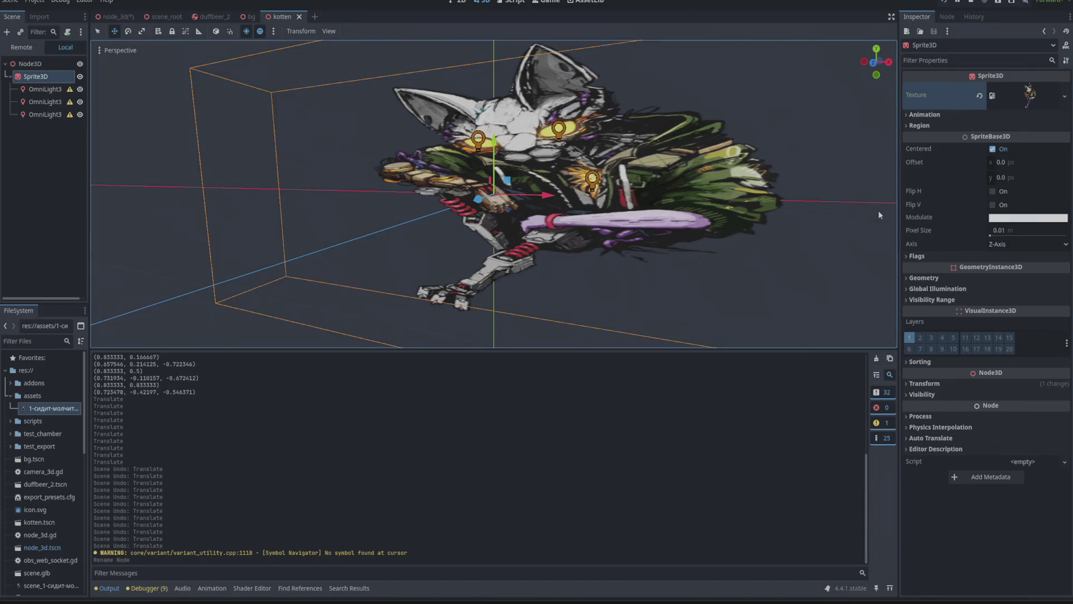
Step: Set the sprite's Global Illumination Mode to Dynamic
click(940, 289)
click(1002, 302)
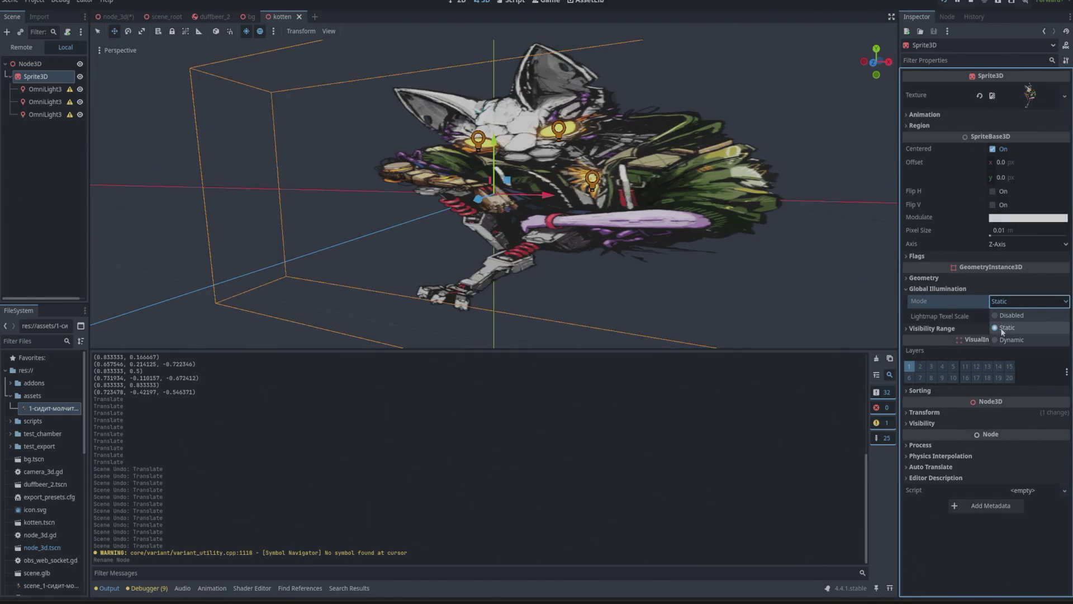
click(1006, 339)
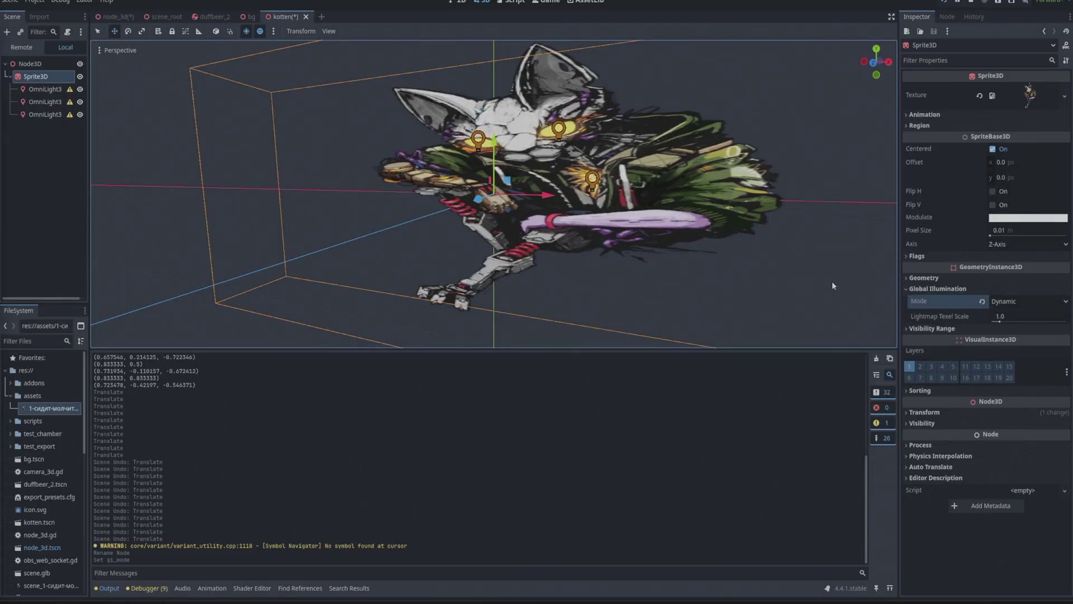
Step: Give the sprite a new StandardMaterial3D as its Geometry Material Override and expand it
click(927, 278)
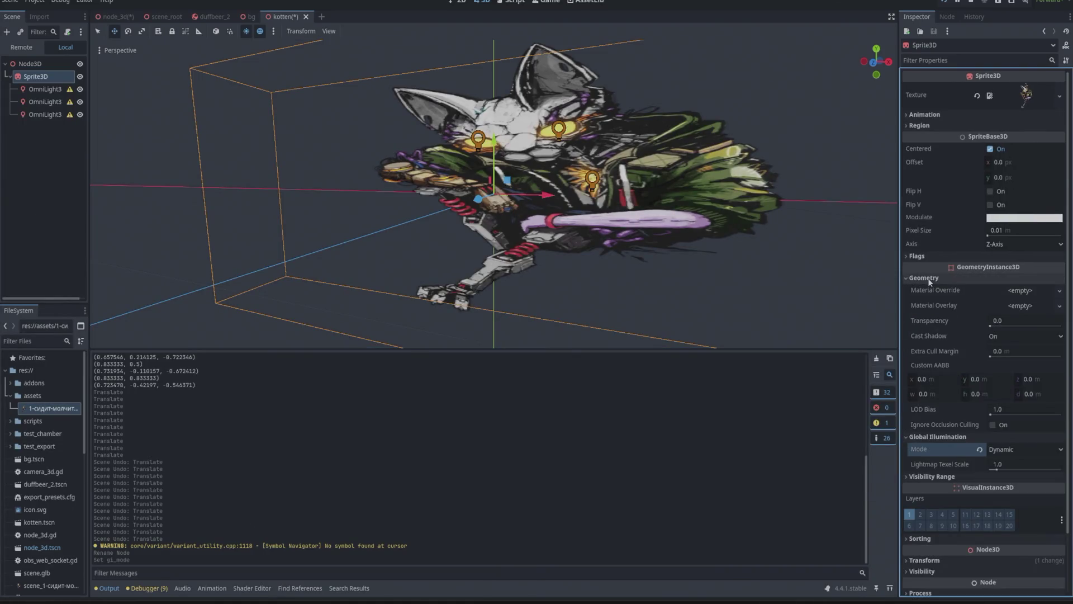
click(1011, 290)
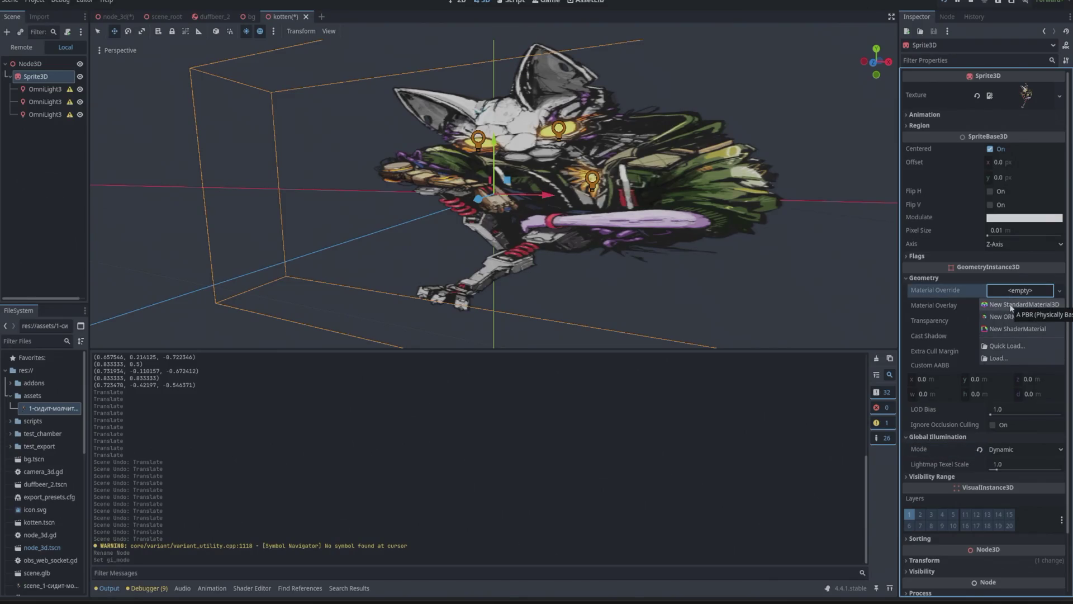
click(1008, 306)
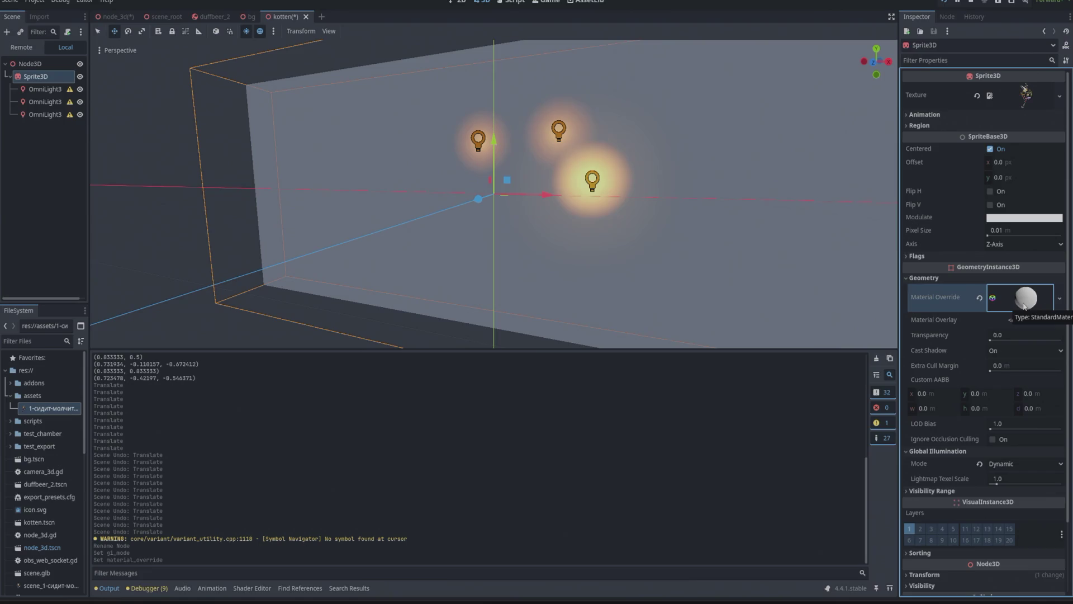
click(1024, 305)
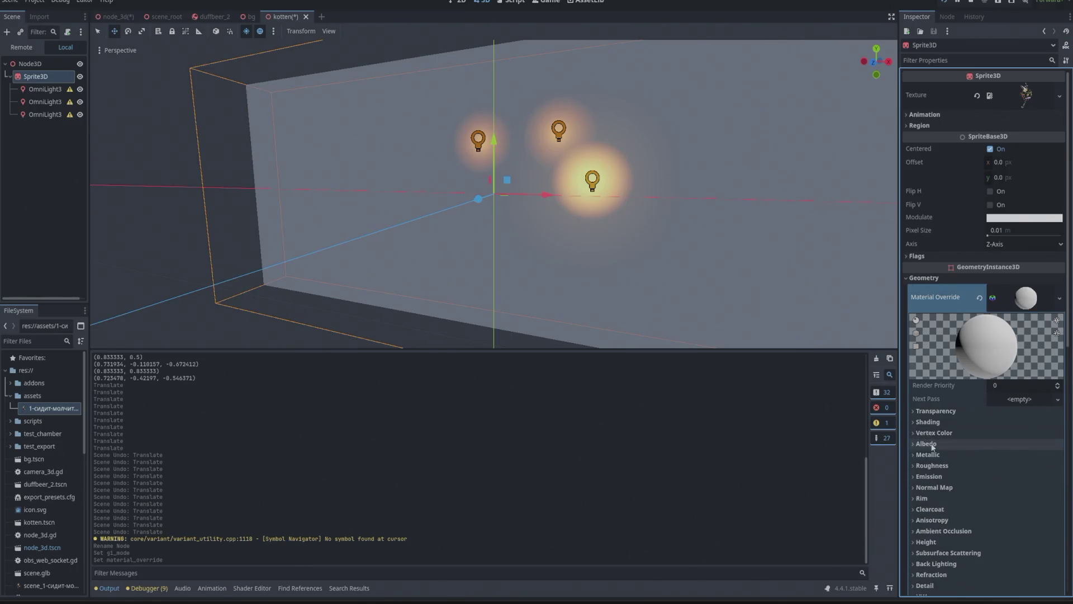
Step: Drag the sprite's cat texture into the override material's Albedo Texture slot
click(926, 443)
click(1011, 458)
click(1009, 472)
click(1009, 472)
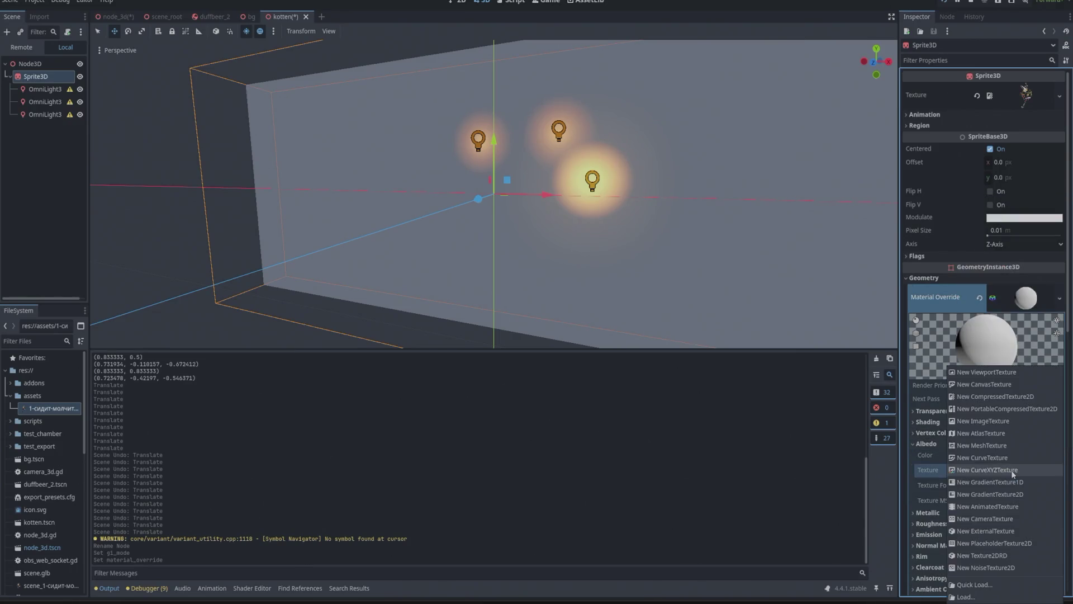
click(827, 432)
mouse_move(1014, 96)
mouse_down()
mouse_move(1010, 472)
mouse_move(1026, 471)
mouse_up()
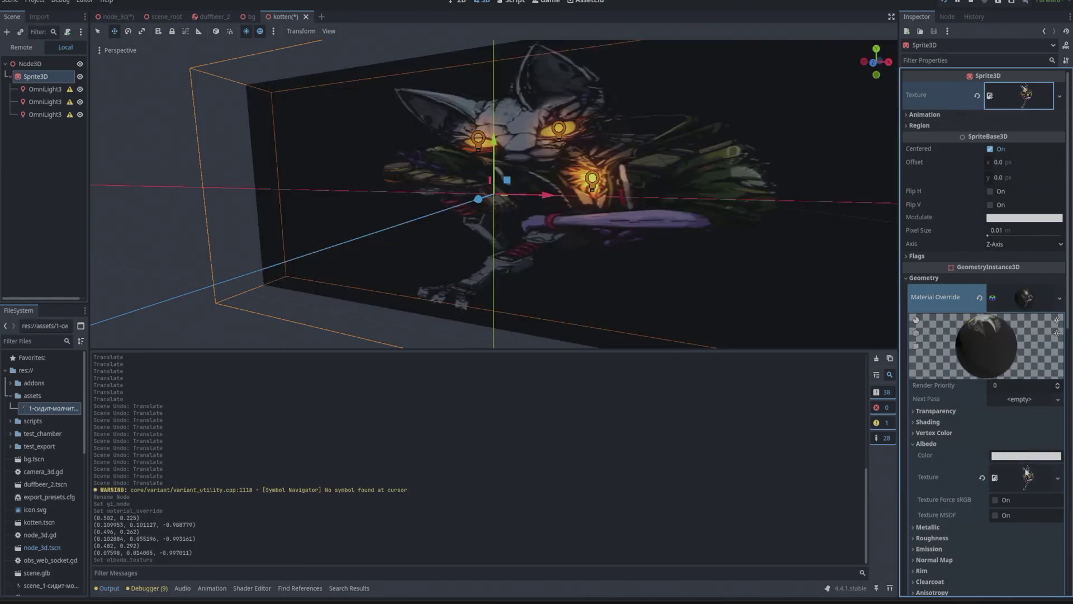
Step: Orbit around the sprite and preview the albedo texture to confirm the cat appears
mouse_move(728, 240)
mouse_down()
mouse_move(619, 263)
mouse_move(627, 187)
mouse_up()
scroll(617, 254, down, 5)
scroll(550, 157, up, 5)
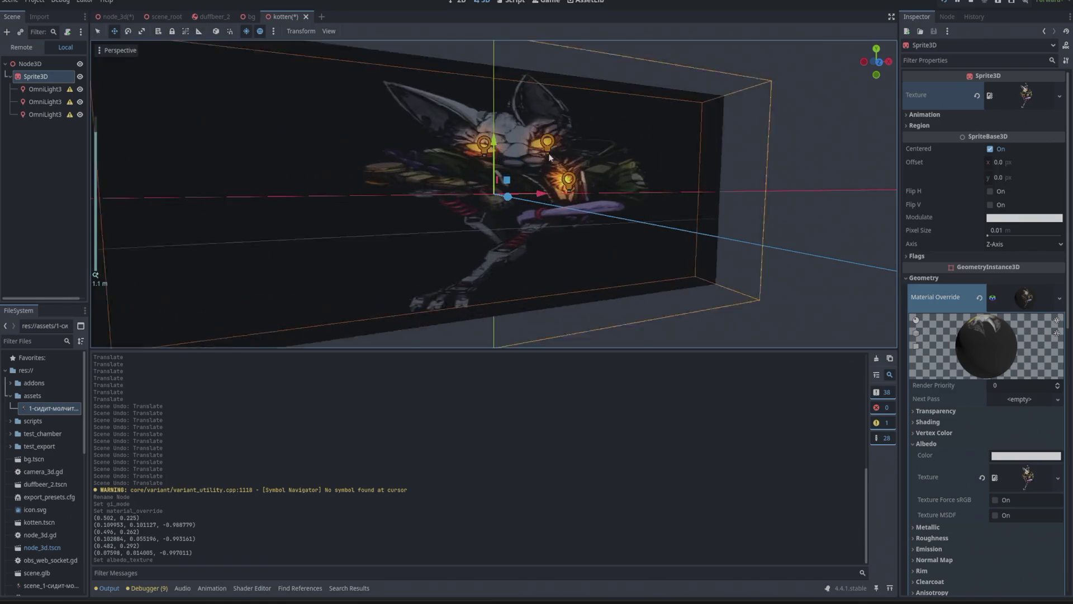
drag(549, 157, 562, 161)
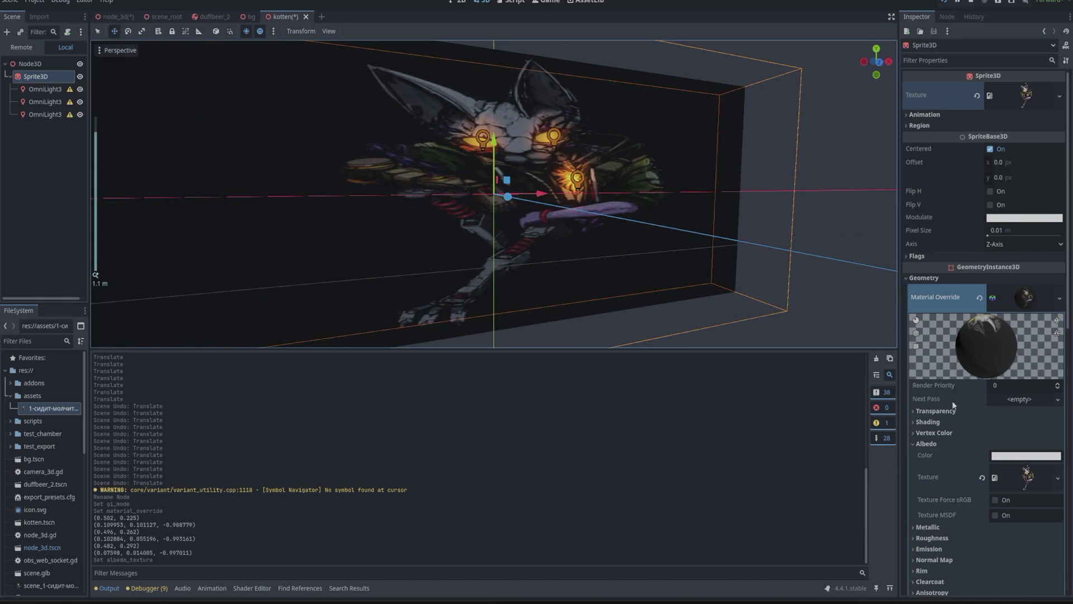
click(928, 445)
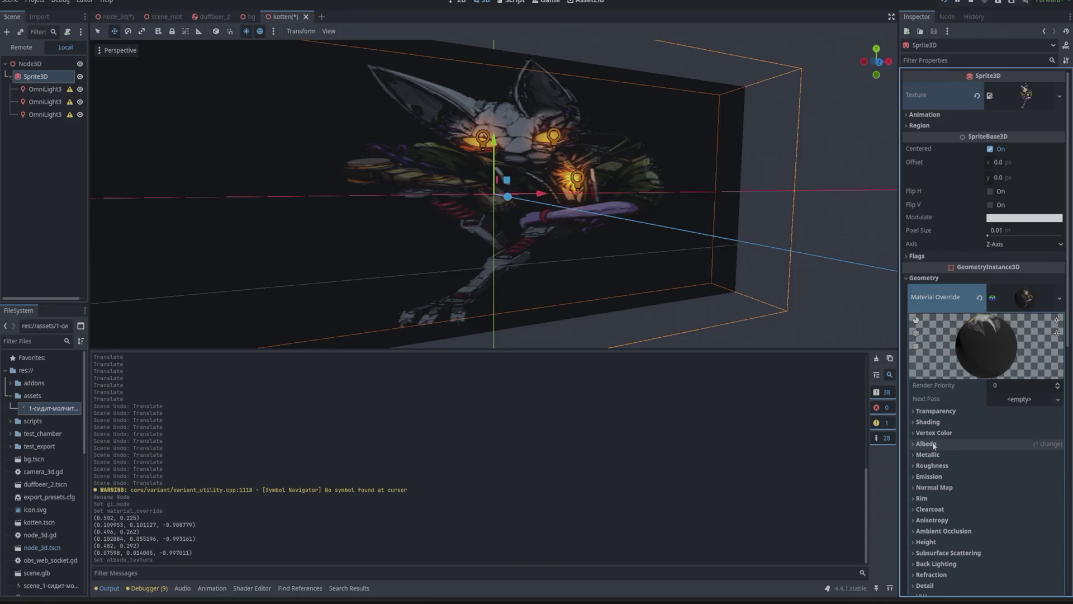
click(933, 445)
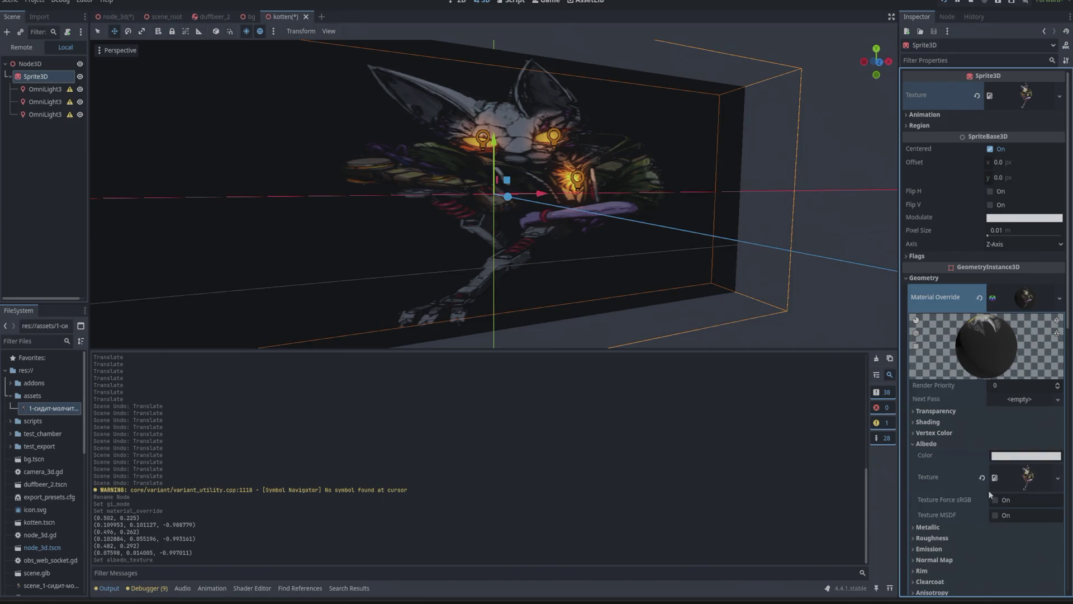
click(1028, 483)
scroll(983, 425, down, 3)
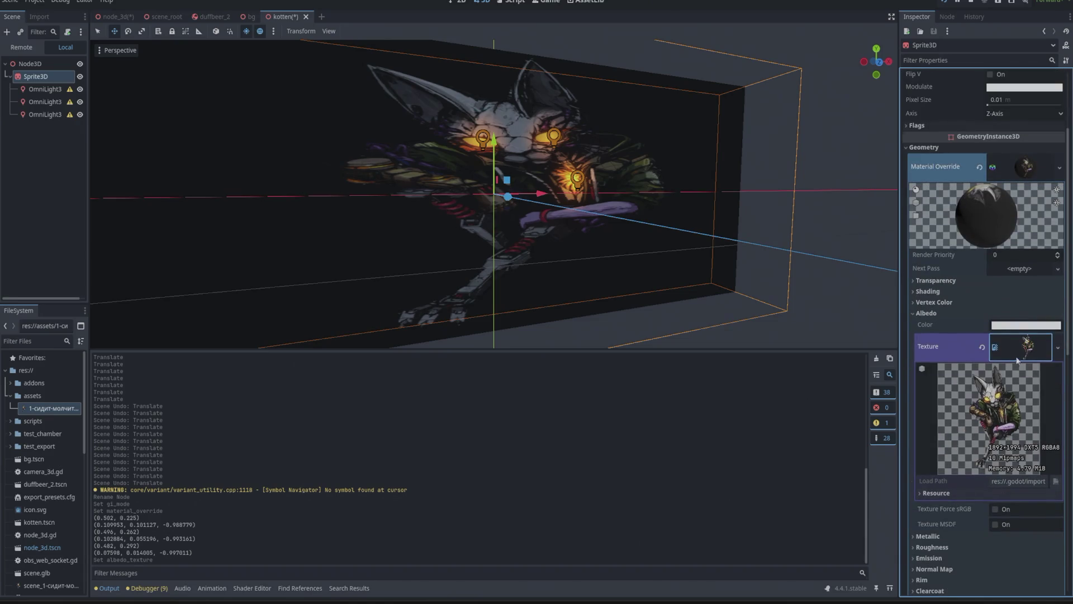
Step: Toggle the albedo texture's Force sRGB and MSDF on and back off
click(1036, 352)
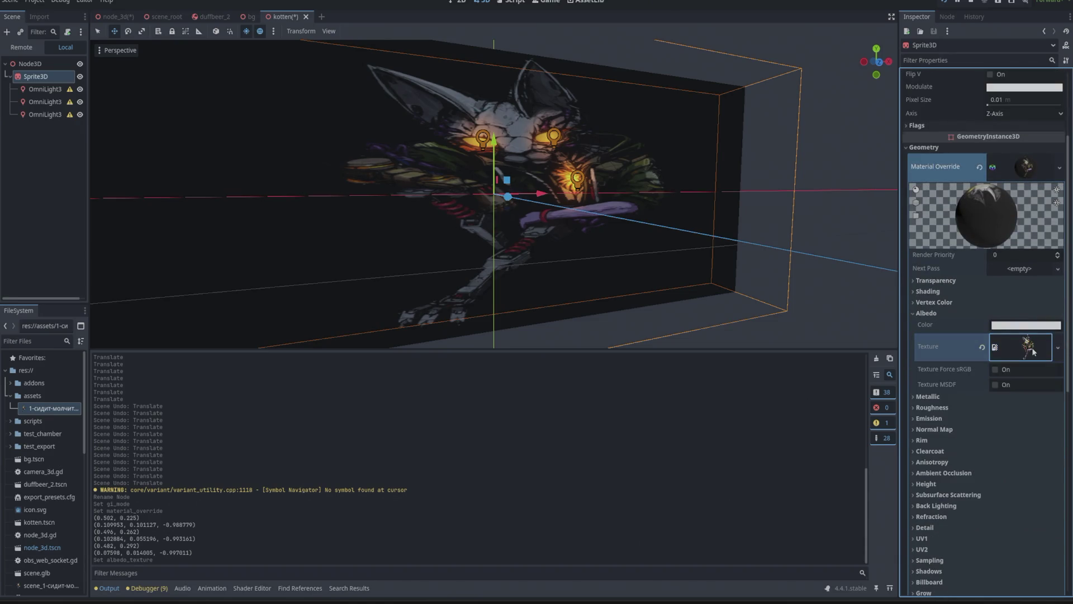
click(996, 370)
click(995, 369)
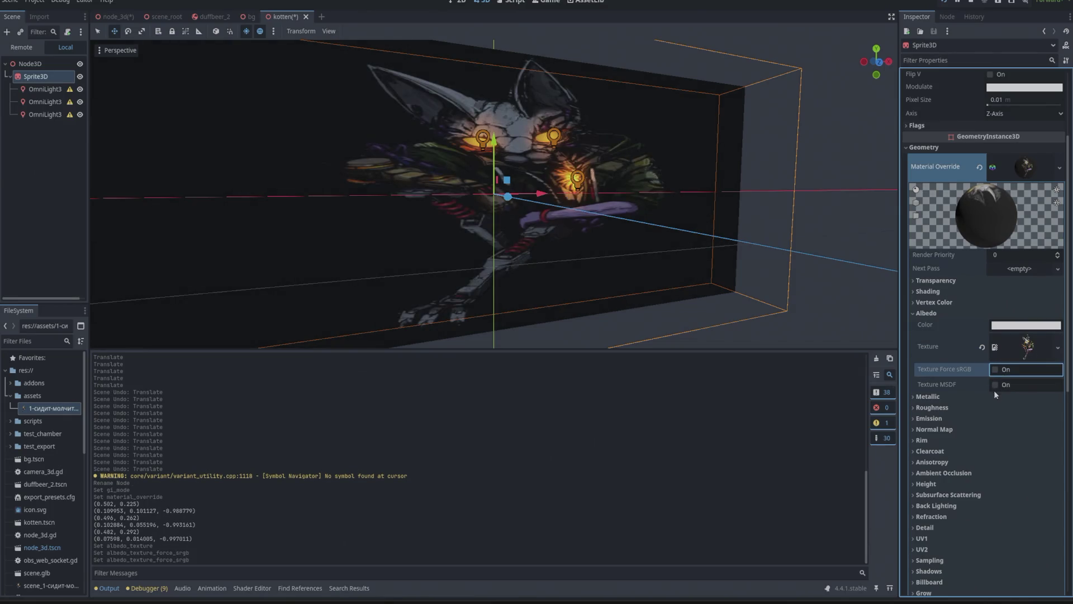
click(996, 385)
click(995, 385)
click(996, 385)
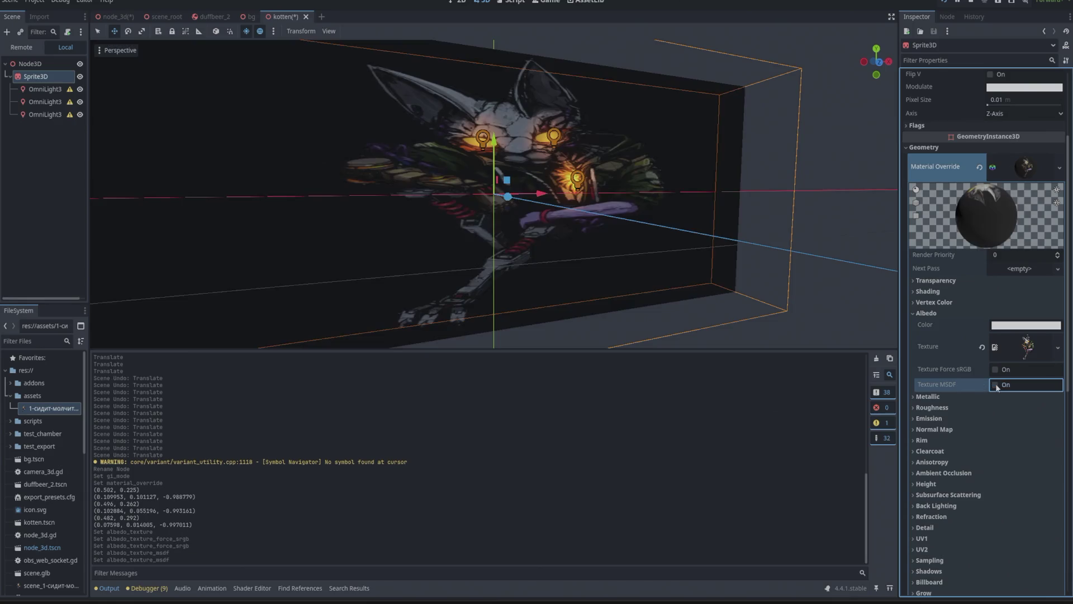
Step: Set the albedo colour's alpha to 0, making it ffffff00
click(1024, 326)
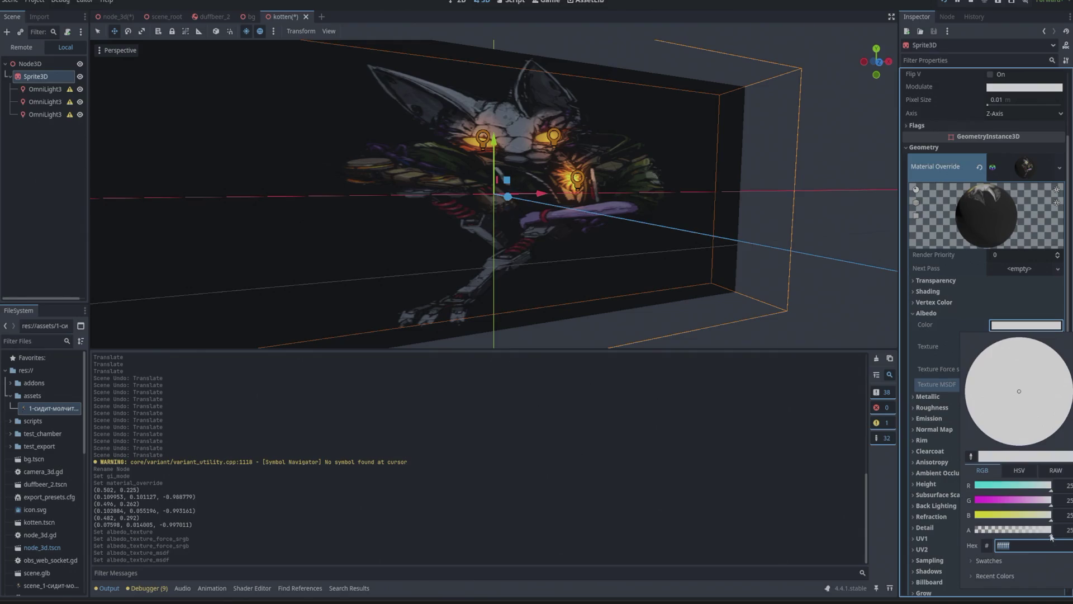
drag(1049, 529, 953, 531)
click(933, 343)
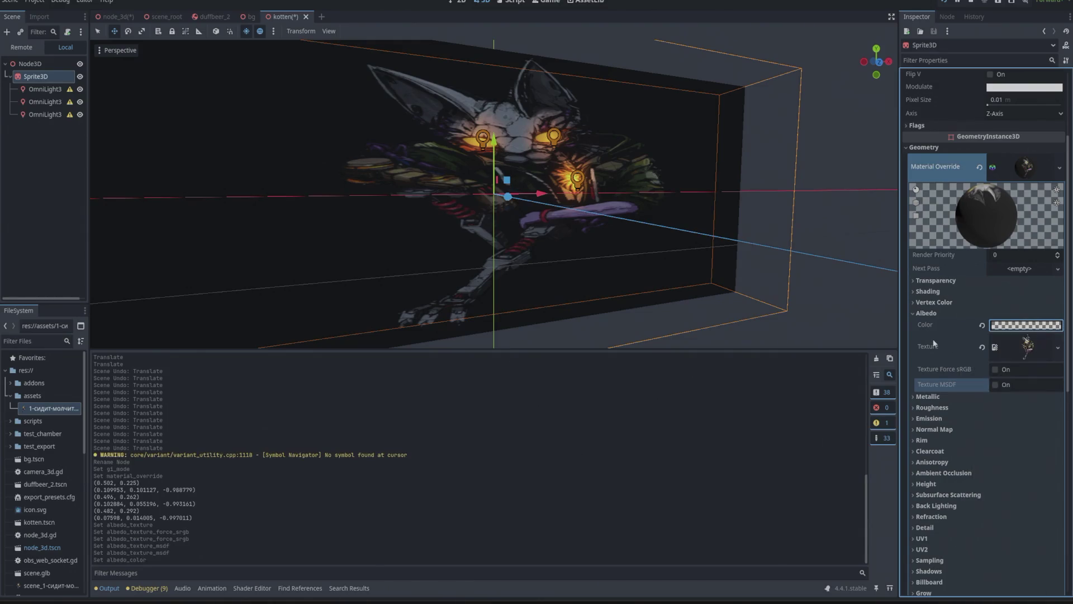
click(927, 313)
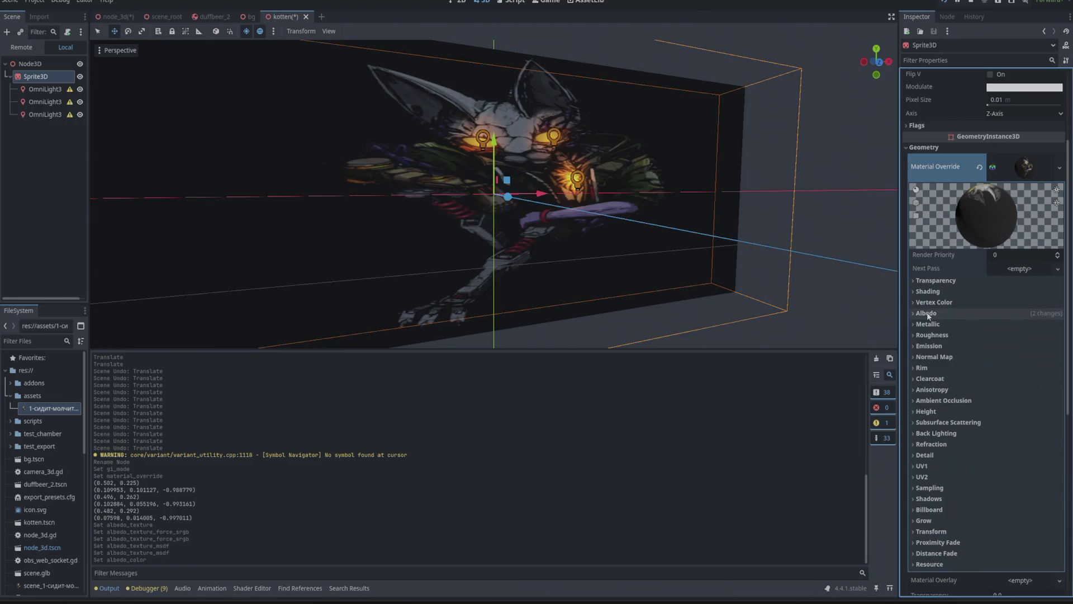
click(936, 280)
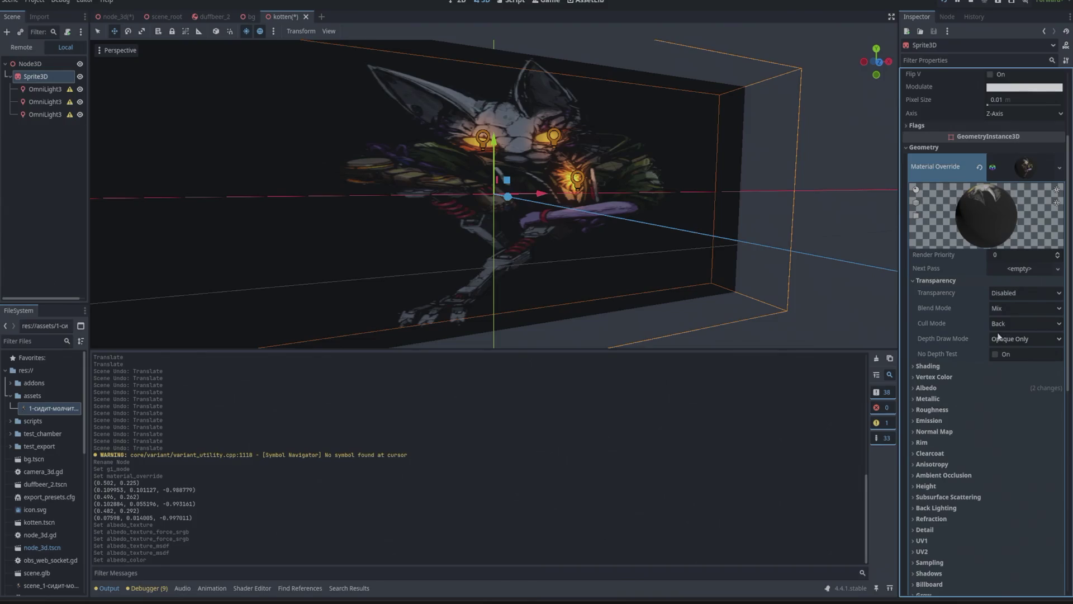
Step: Try Alpha, Alpha Scissor and Disabled transparency modes, settling on Alpha
click(1016, 294)
click(1008, 319)
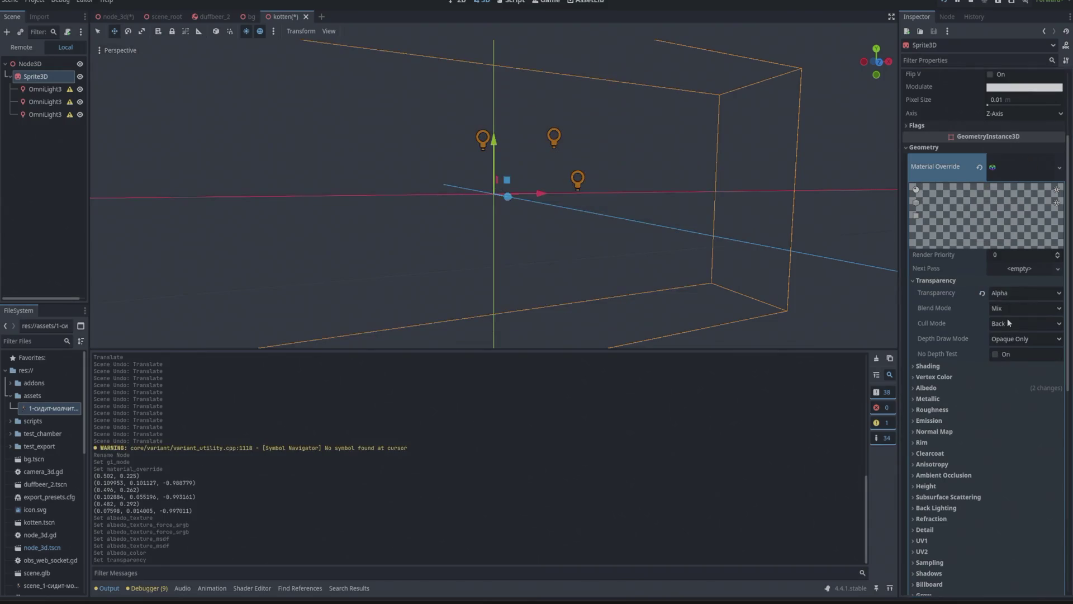
click(1009, 307)
click(1007, 324)
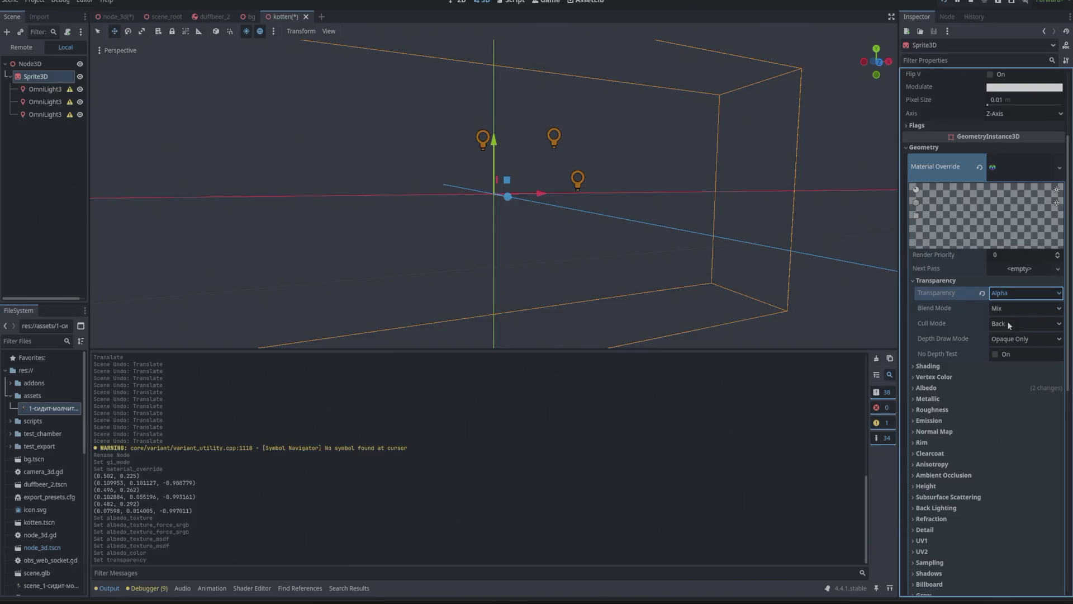
click(1008, 294)
click(1011, 333)
click(1011, 292)
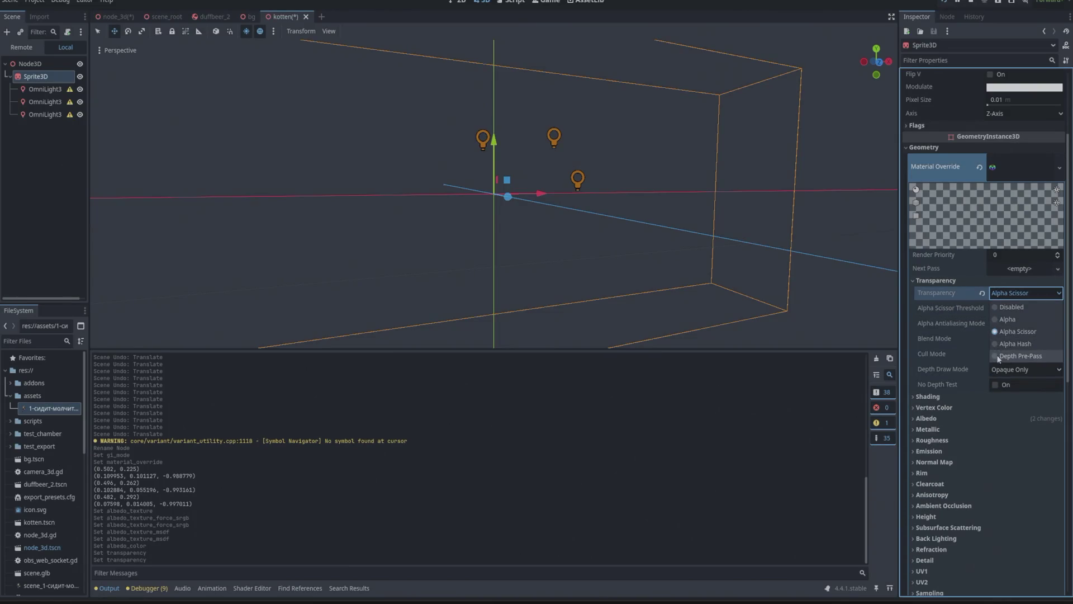
click(994, 307)
click(1006, 293)
click(995, 319)
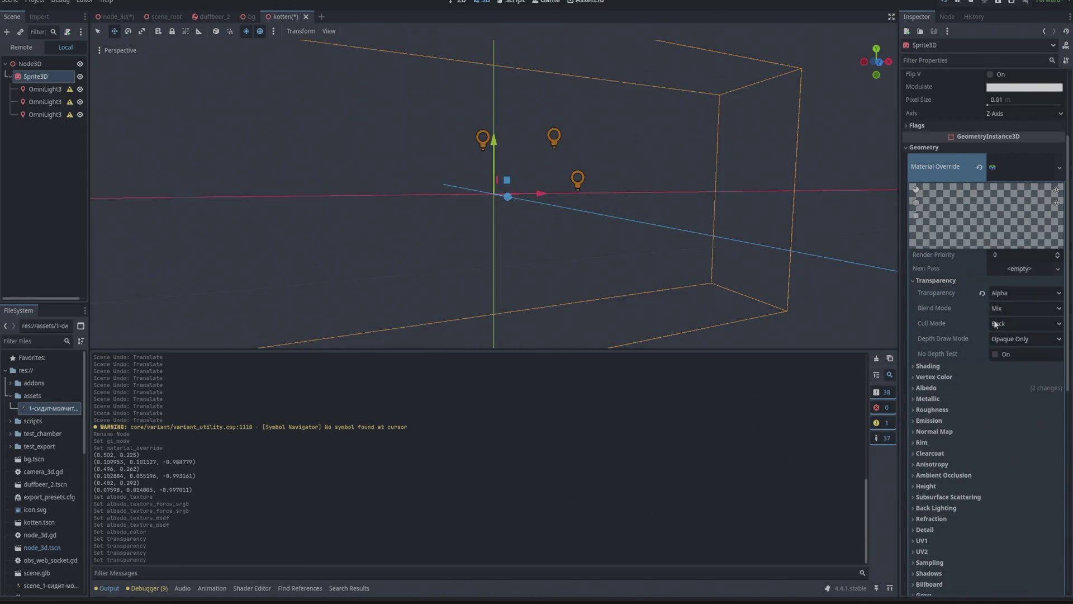
Step: Try Add and Subtract blend modes, then choose Premultiplied Alpha
click(1013, 310)
click(1005, 335)
click(1009, 311)
click(1003, 345)
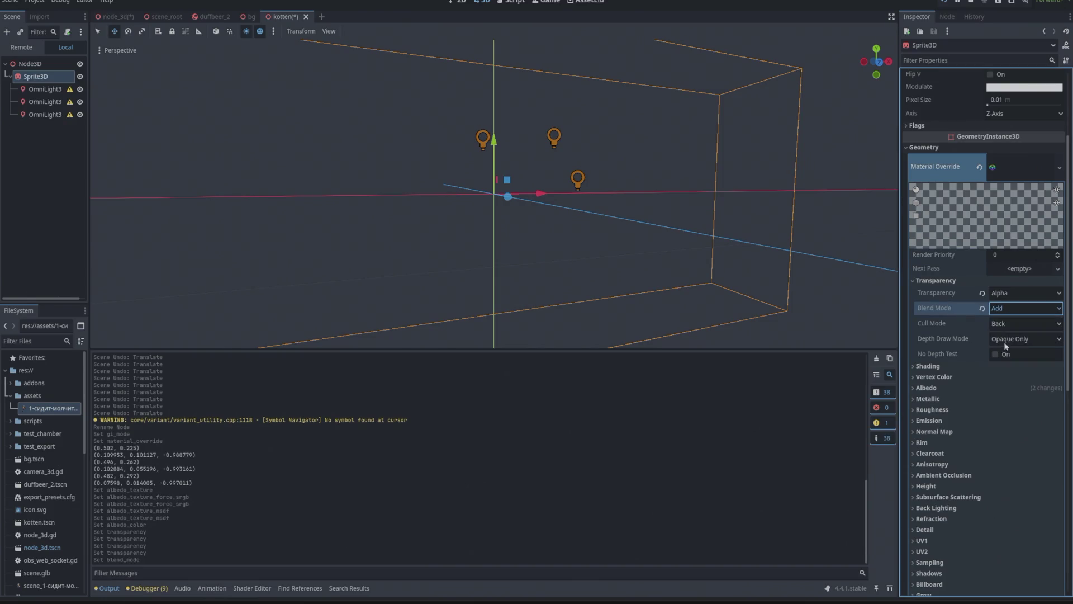
click(1001, 313)
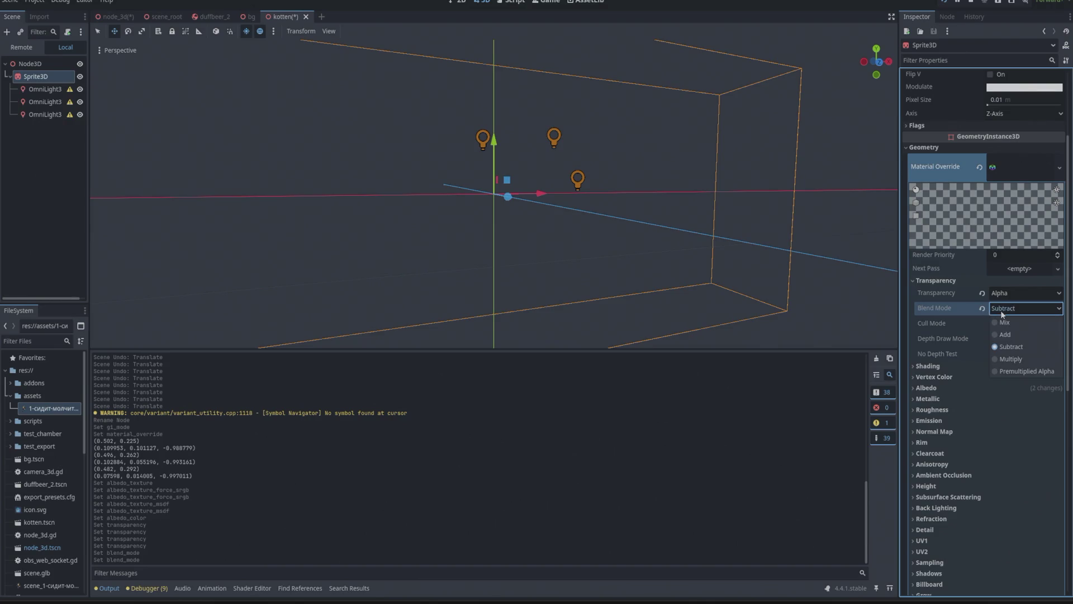
click(997, 371)
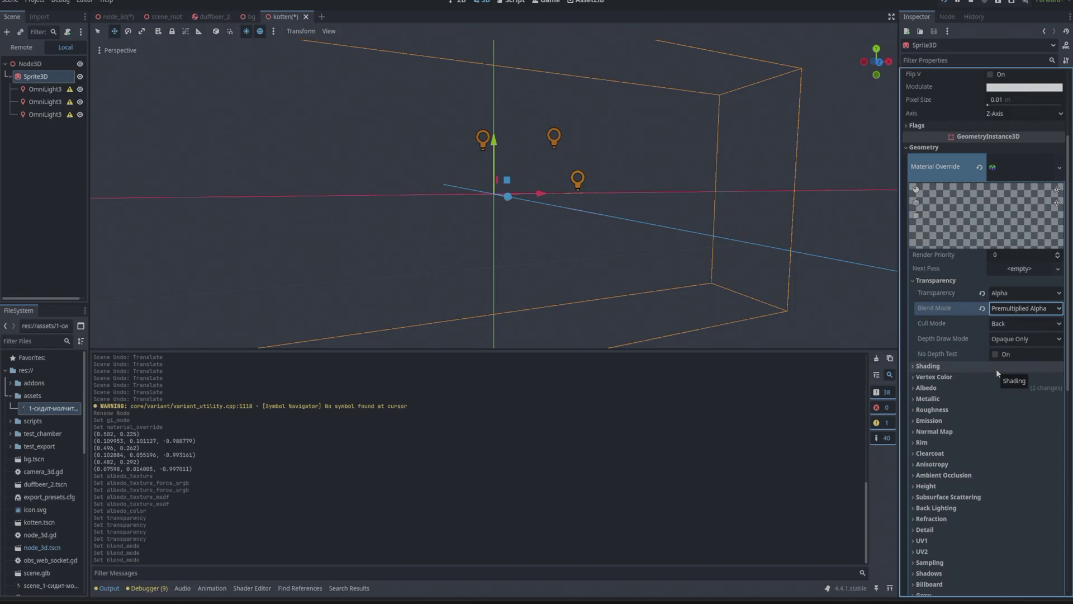
Step: Toggle No Depth Test on and off, then revert transparency to Disabled and blending to Mix
click(1018, 339)
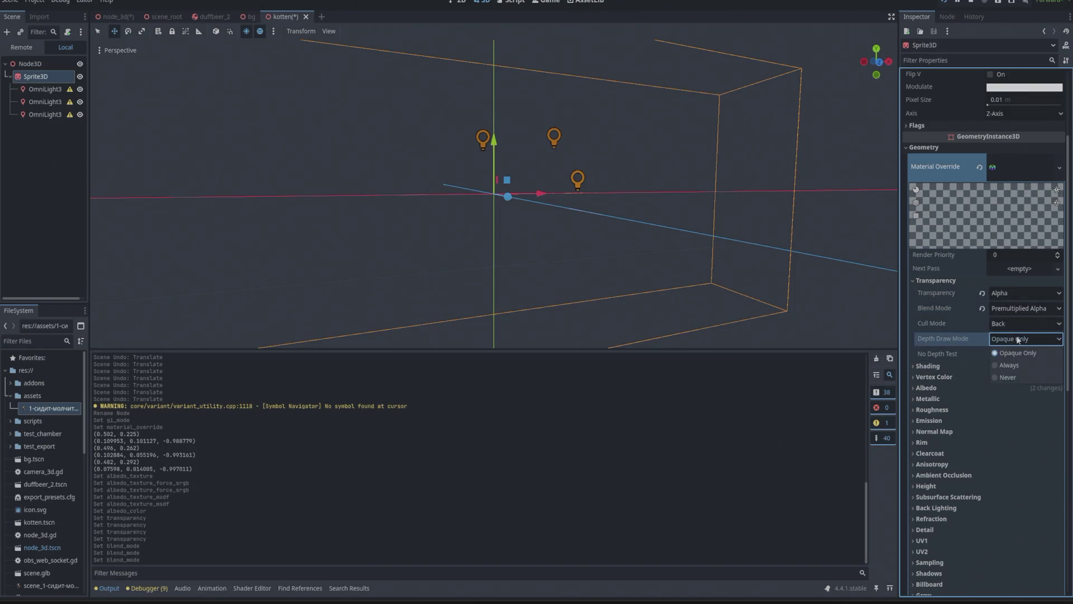
click(1017, 339)
click(995, 355)
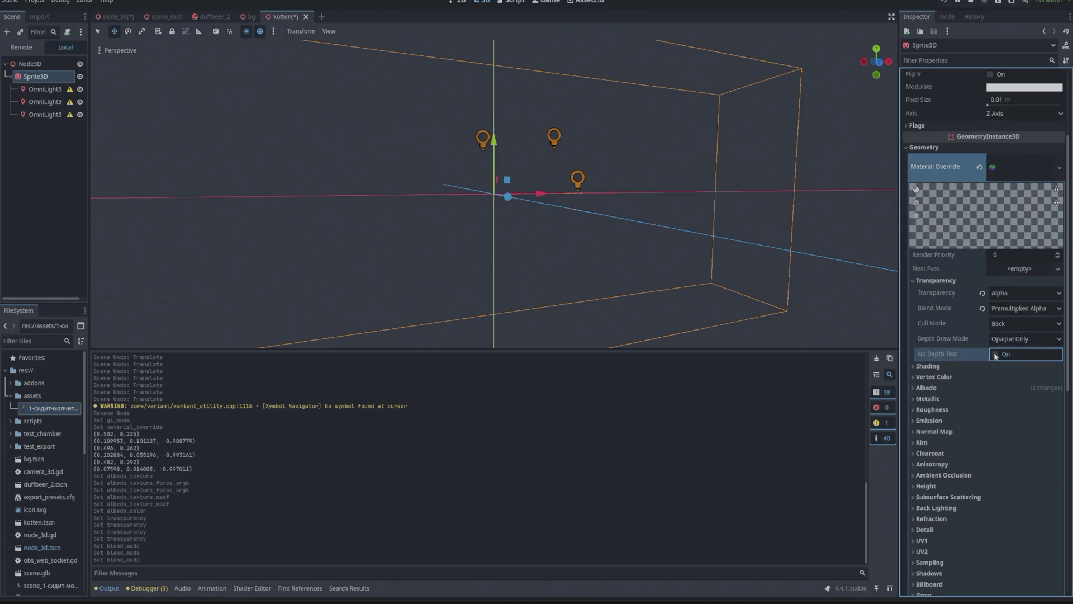
click(995, 355)
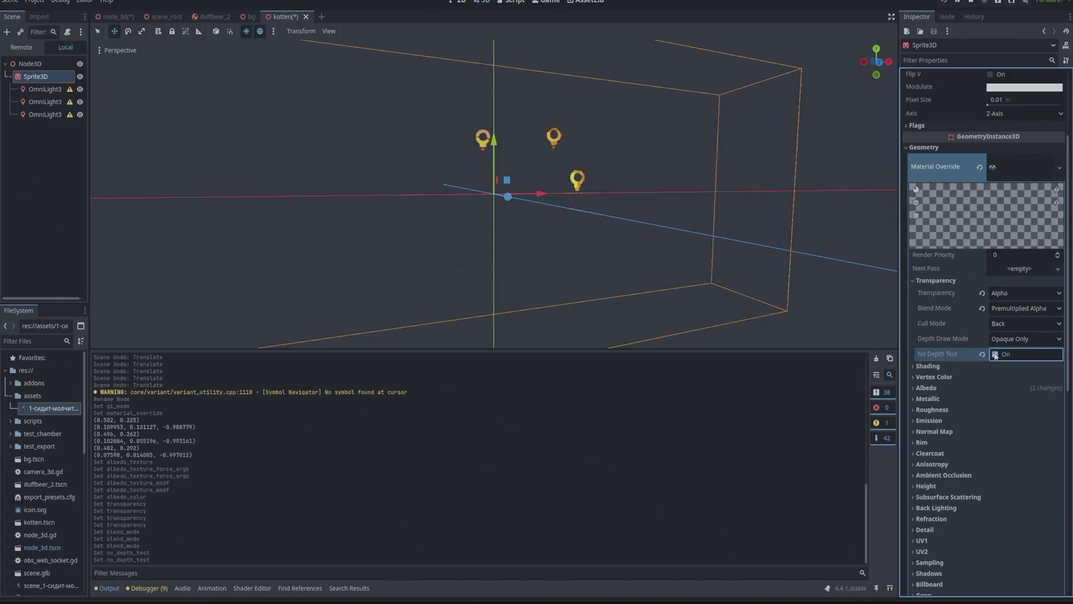
click(981, 292)
click(981, 309)
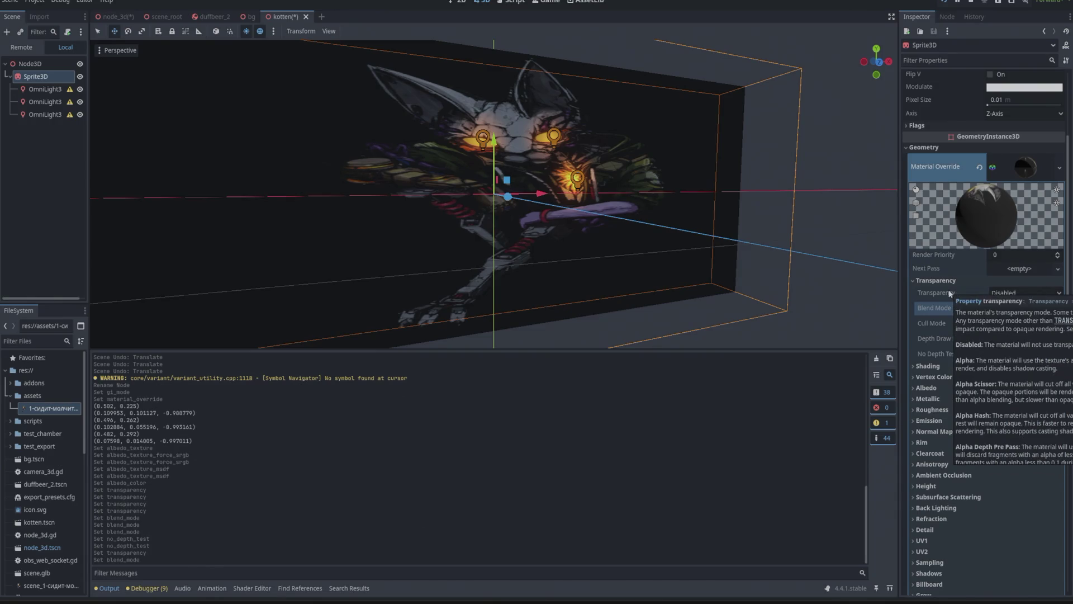
Step: Set the material's Transparency mode back to Alpha, hiding the cat sprite
mouse_move(950, 293)
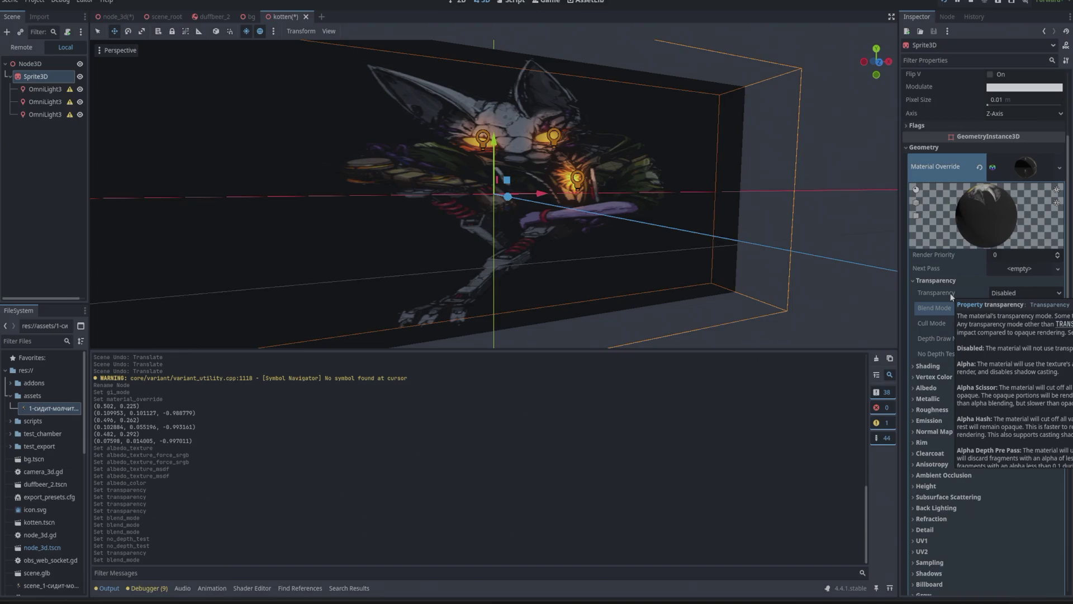
scroll(1014, 162, up, 3)
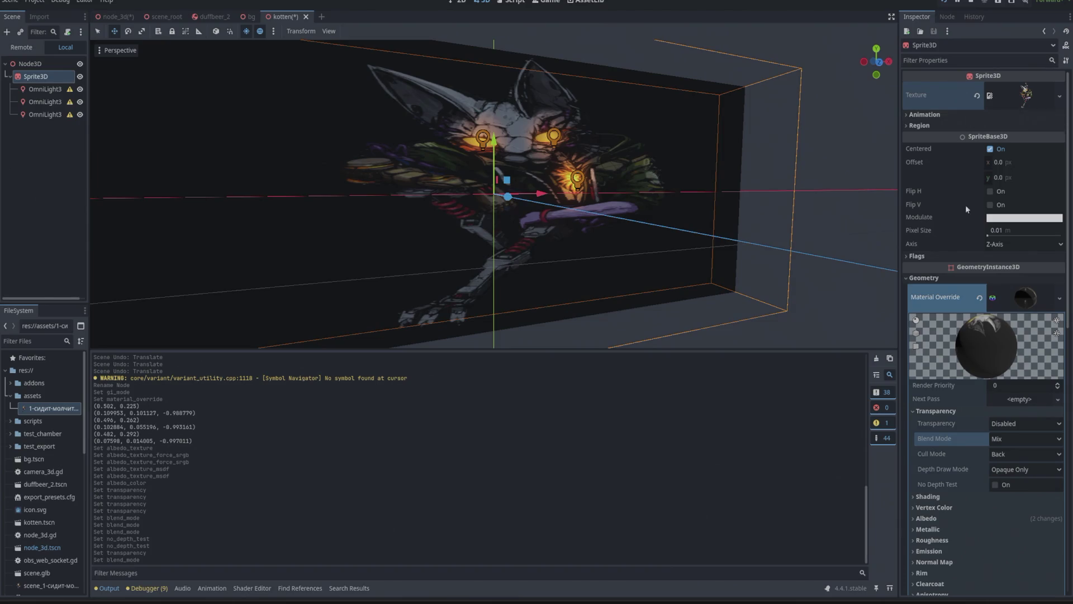
click(1004, 424)
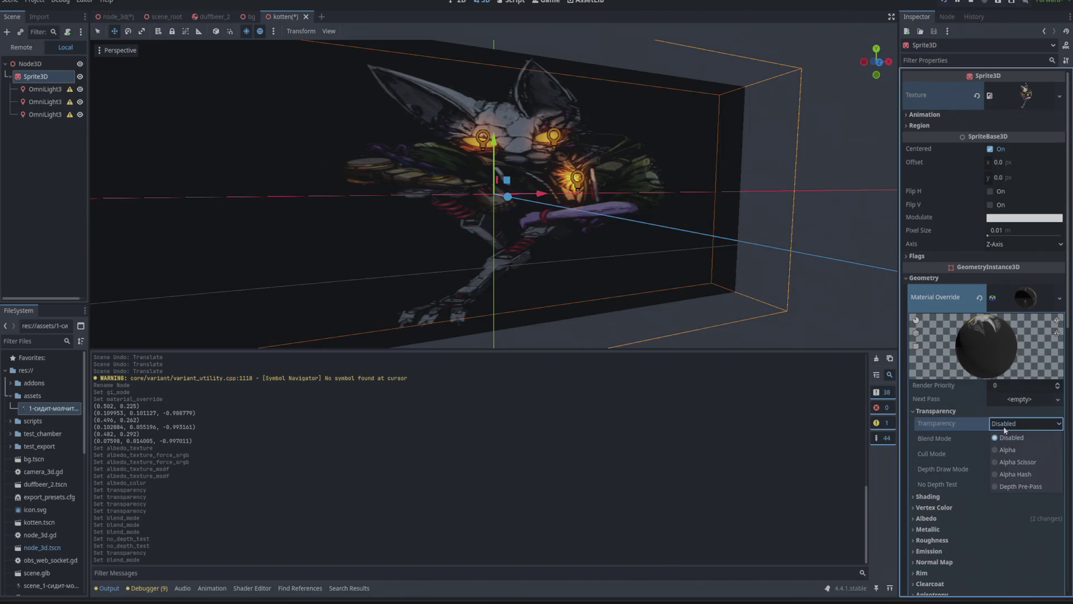
click(1008, 451)
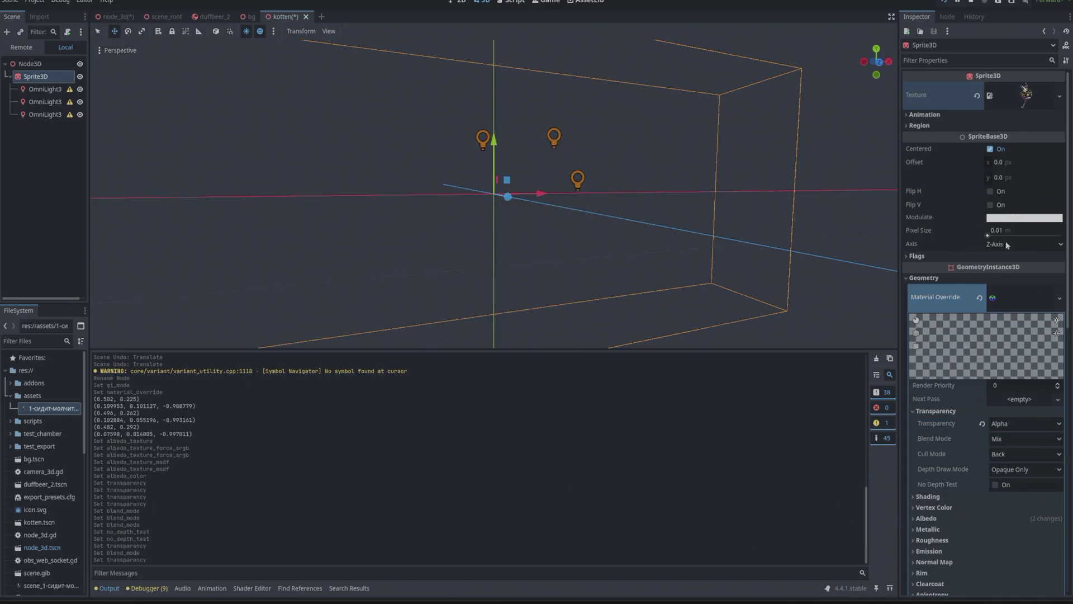
Step: Drag the Sprite3D's geometry Transparency slider to 1.0, then switch over to OBS
click(916, 338)
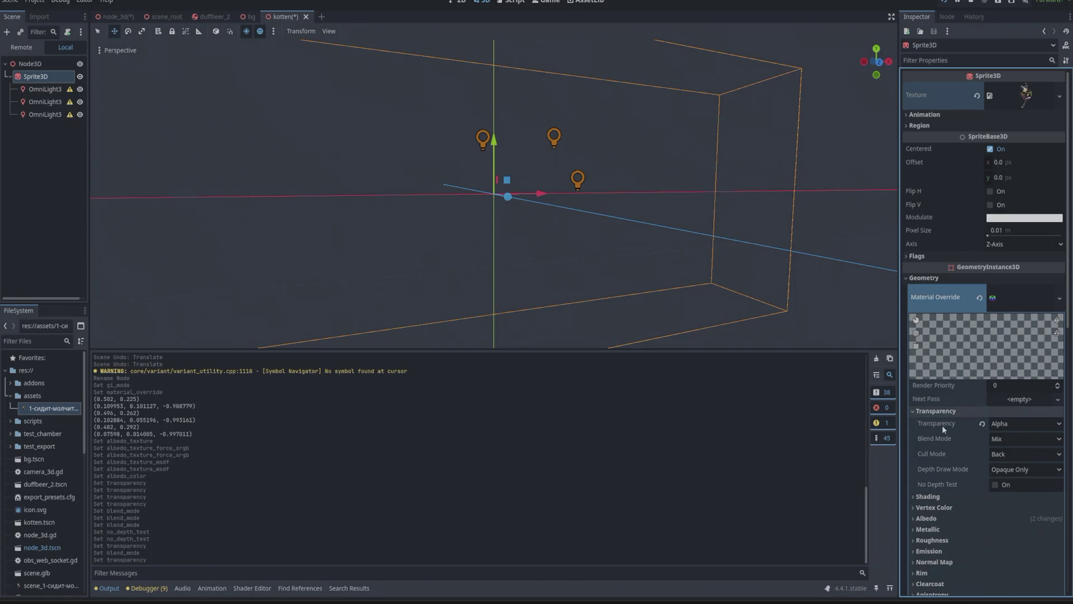
scroll(941, 424, down, 3)
scroll(948, 373, down, 3)
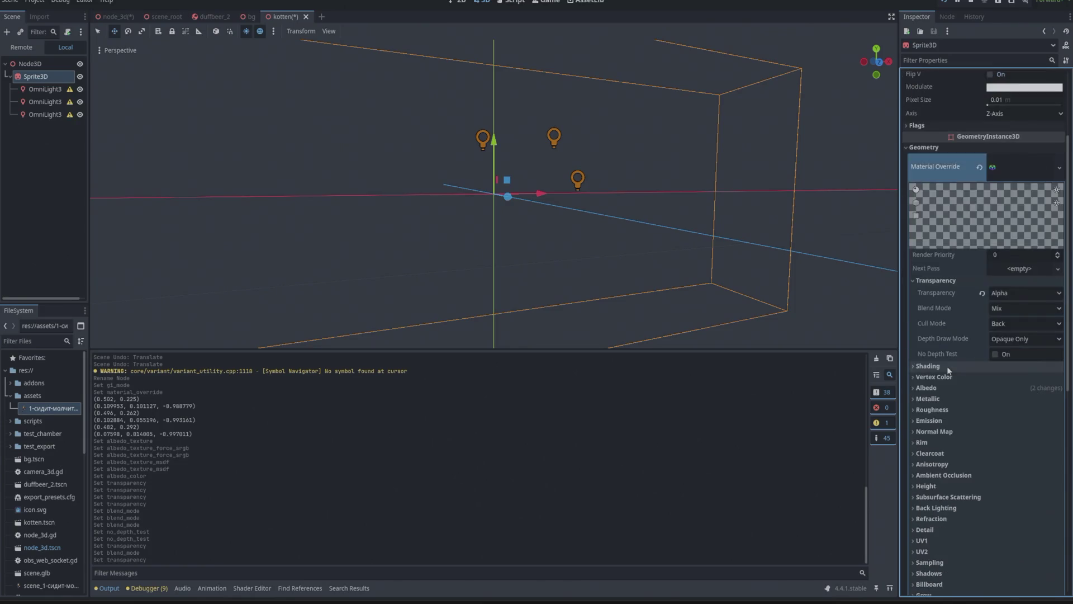
scroll(931, 408, down, 6)
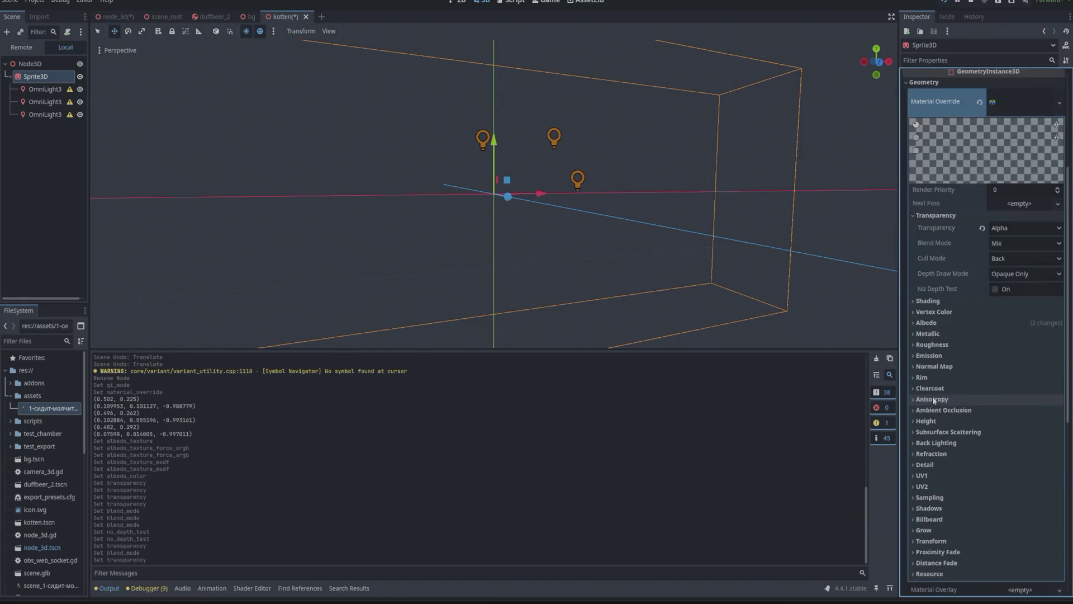
click(926, 421)
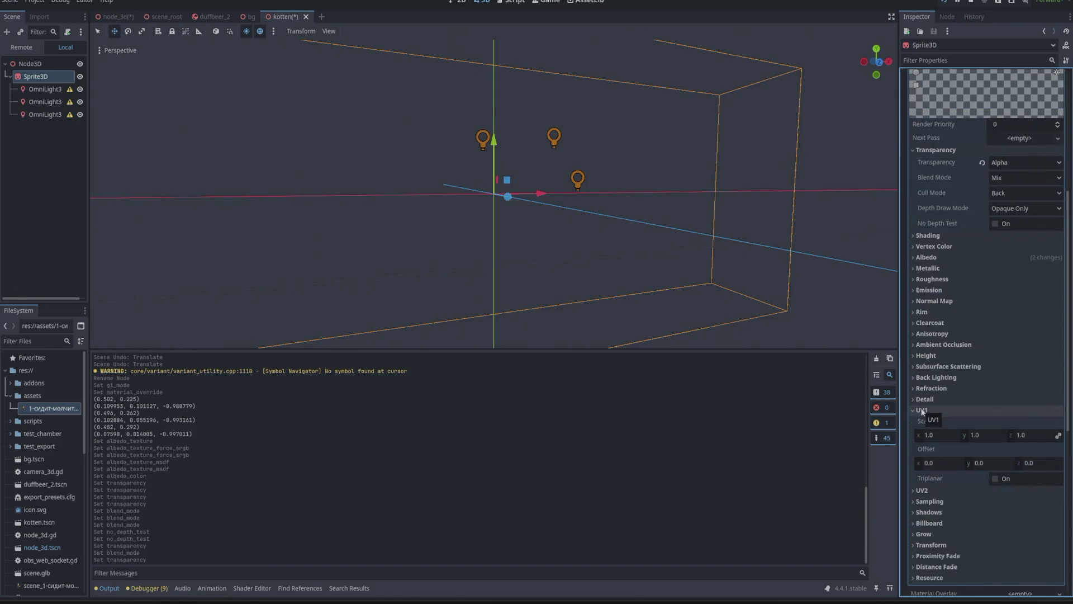
click(924, 420)
scroll(998, 461, down, 3)
scroll(1001, 459, down, 3)
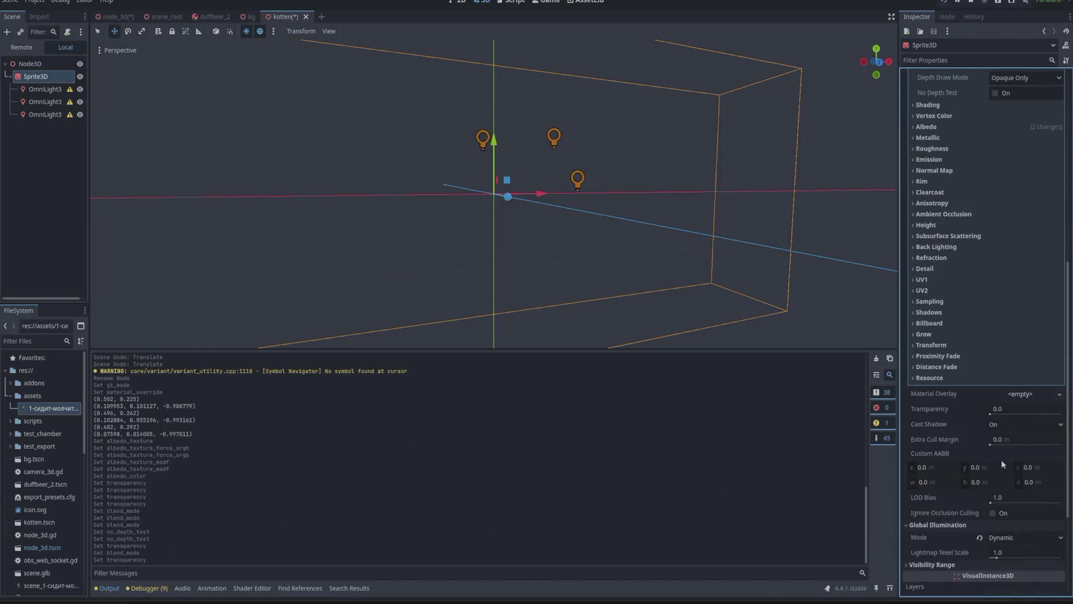
mouse_move(990, 415)
mouse_down()
mouse_move(1066, 423)
mouse_move(1009, 418)
mouse_move(1061, 413)
mouse_up()
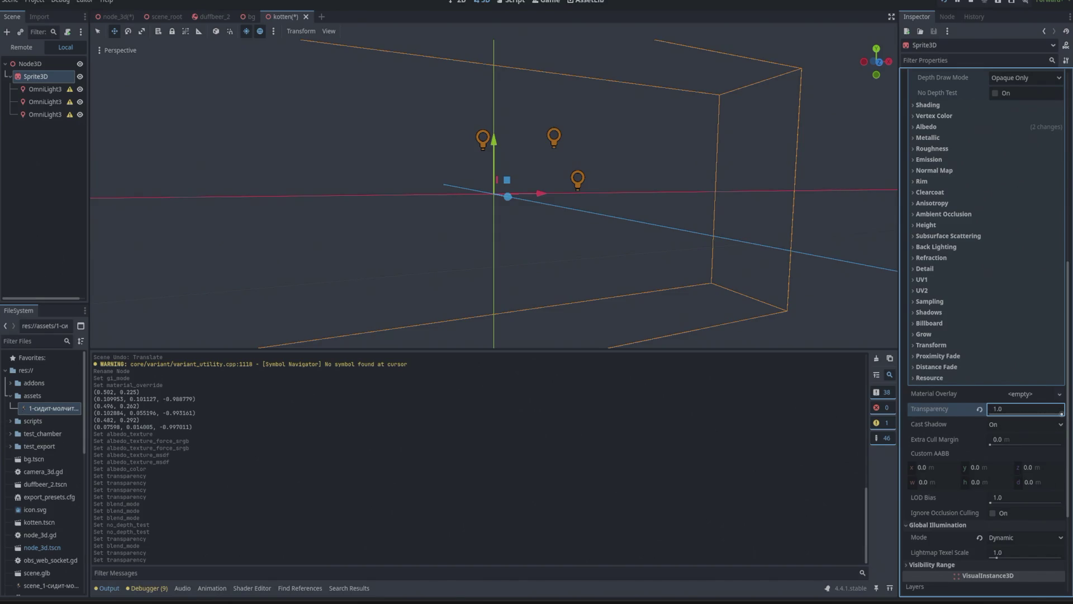
key(alt+Tab)
key(alt+Tab)
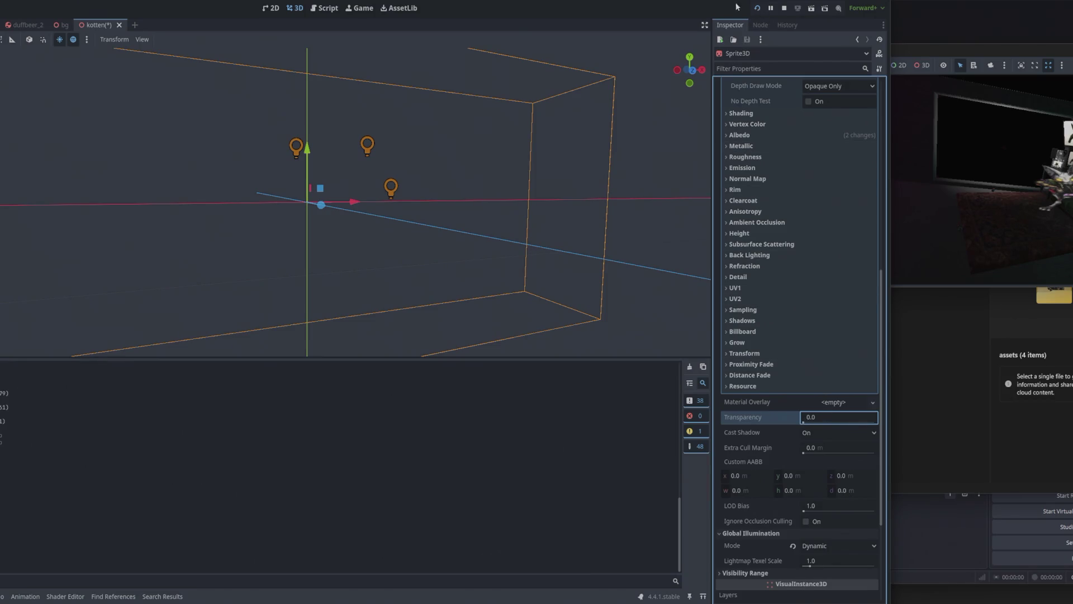
Step: Run the scene and test a partial geometry Transparency value in the game window
click(756, 8)
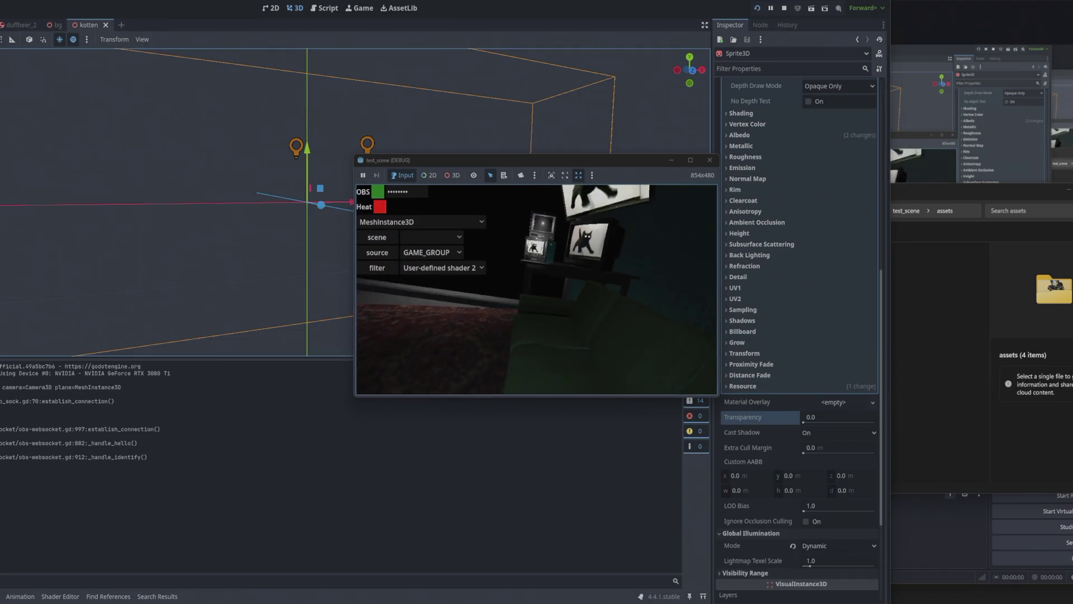
key(alt+Tab)
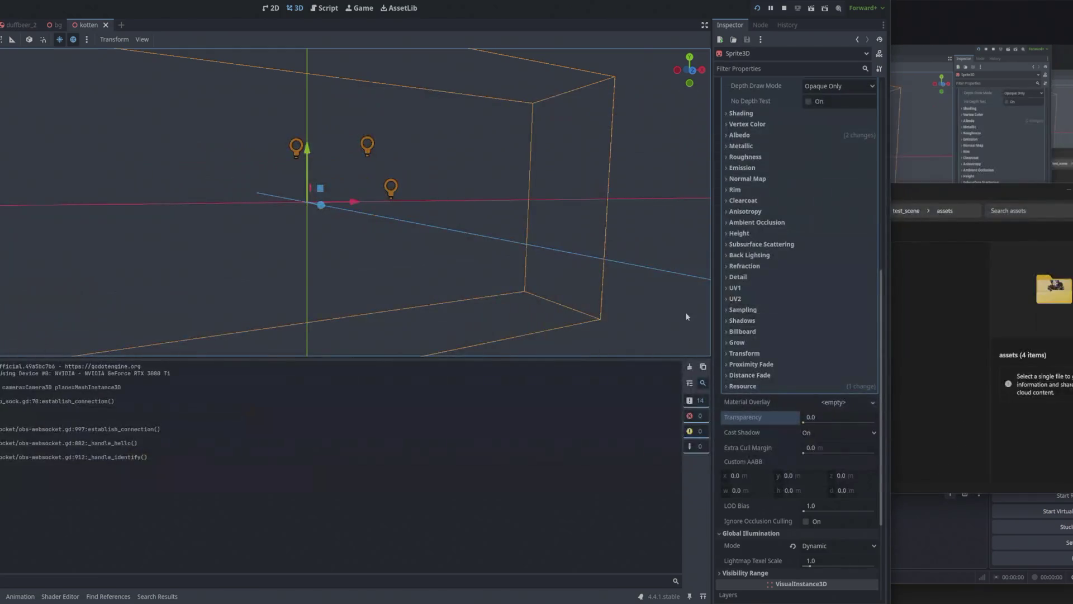
click(813, 423)
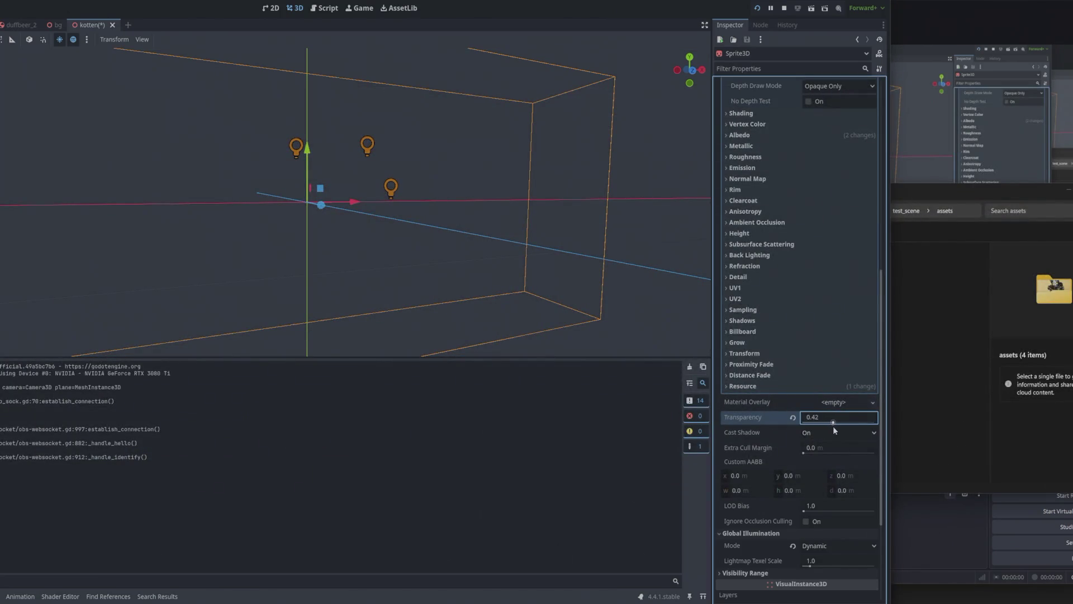
key(alt+Tab)
key(alt+Tab)
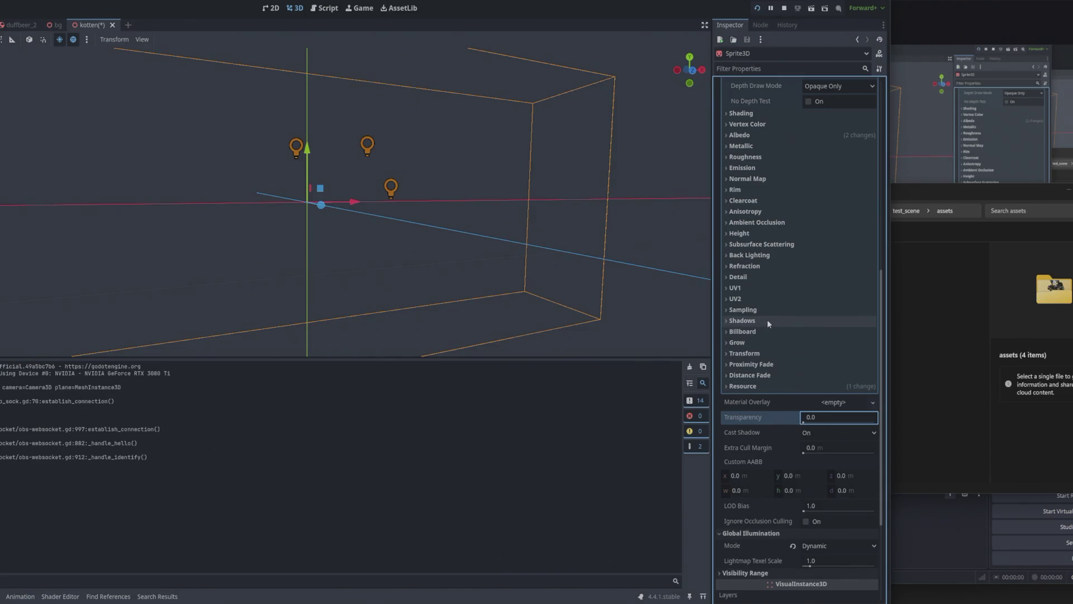
Step: Set the material's Billboard Mode to Y-Billboard with Keep Scale, and revert Transparency to Disabled
click(743, 332)
click(814, 342)
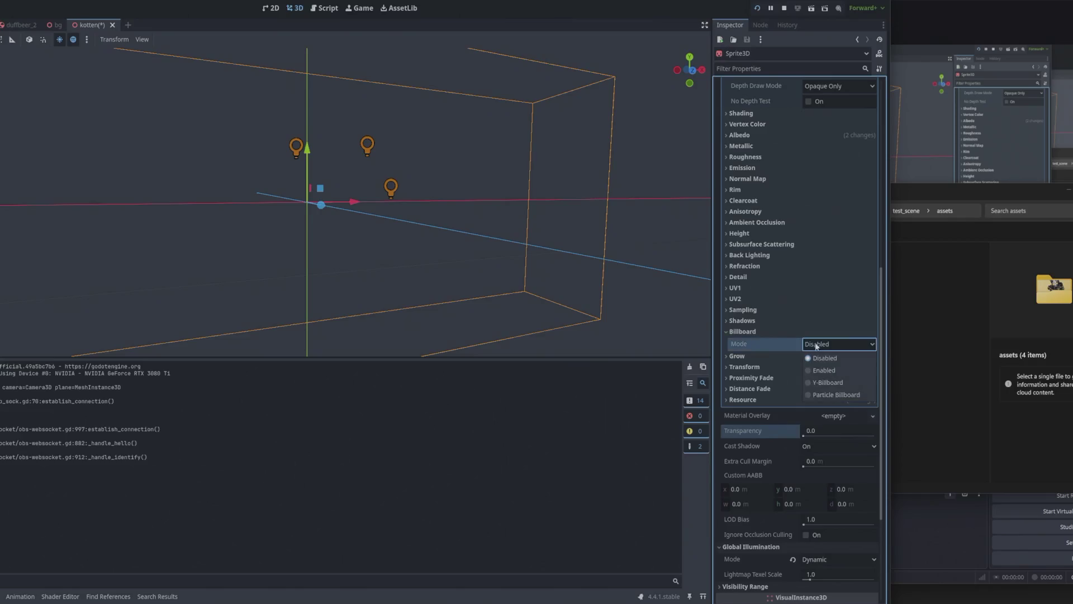
click(825, 383)
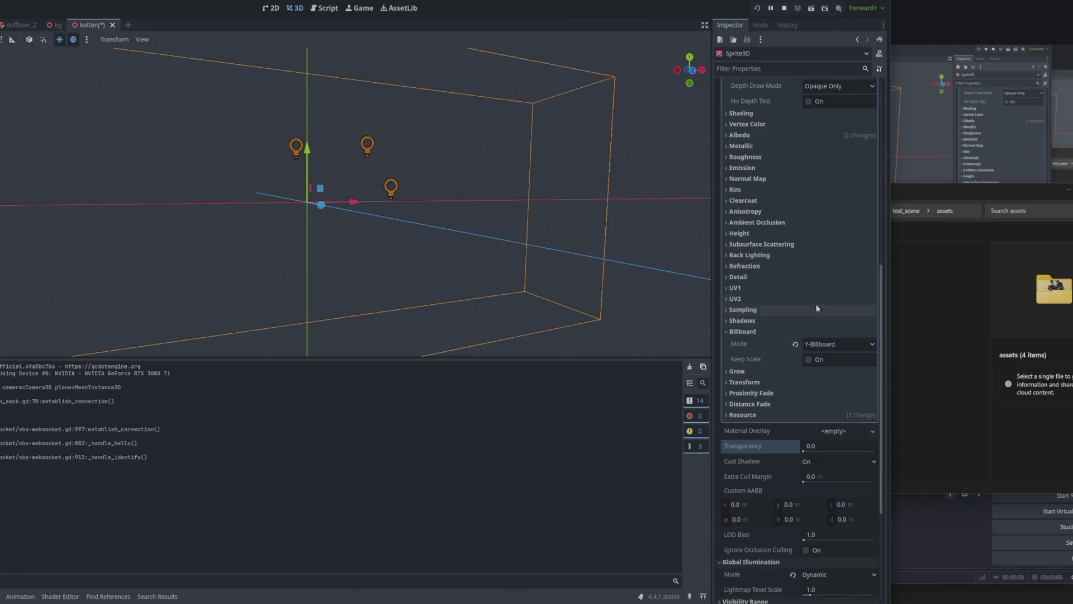
click(809, 360)
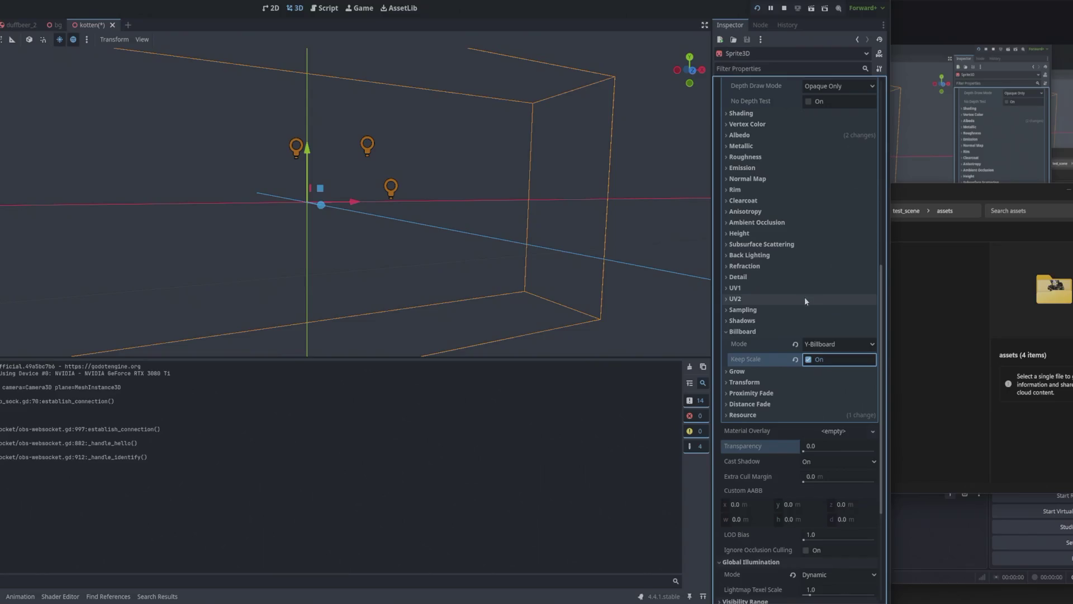
scroll(789, 276, up, 3)
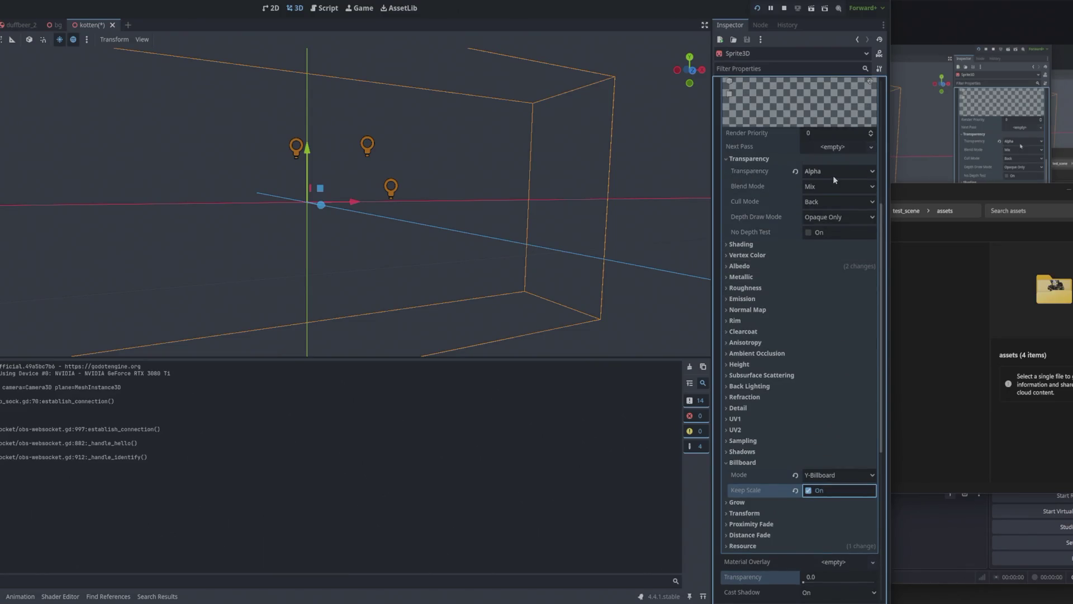
click(795, 172)
key(super)
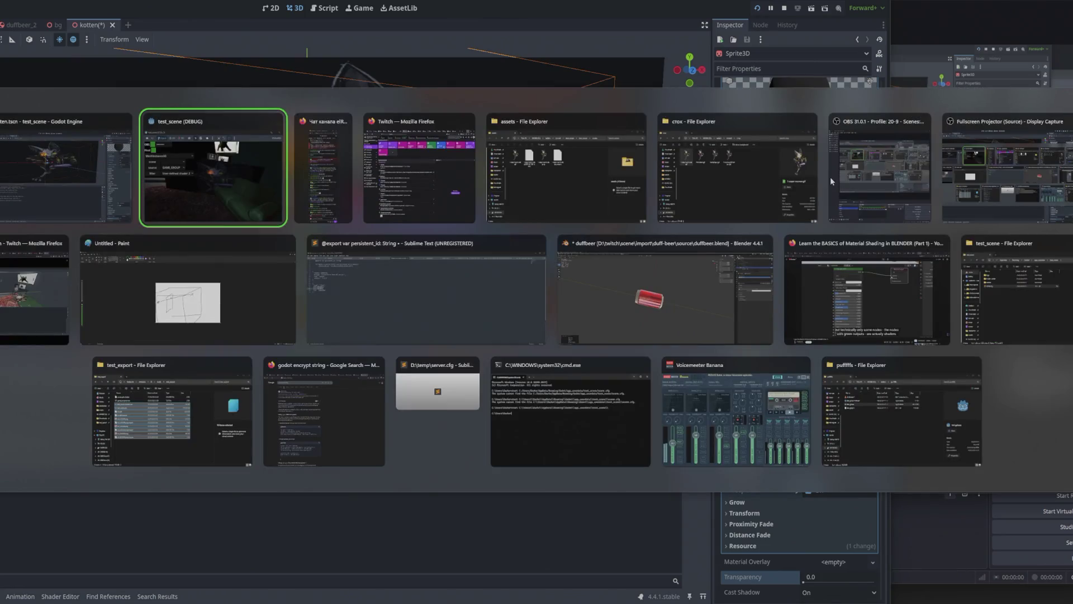
Step: Bring the running test scene forward, then switch to the Twitch stream manager in Firefox
click(732, 206)
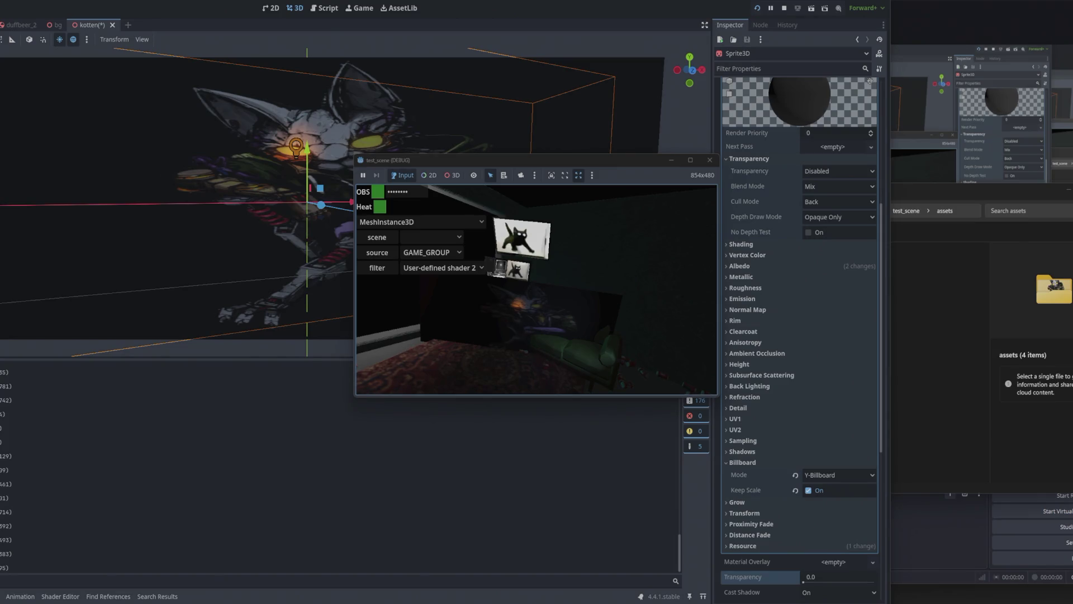
key(alt+Tab)
key(alt+Tab)
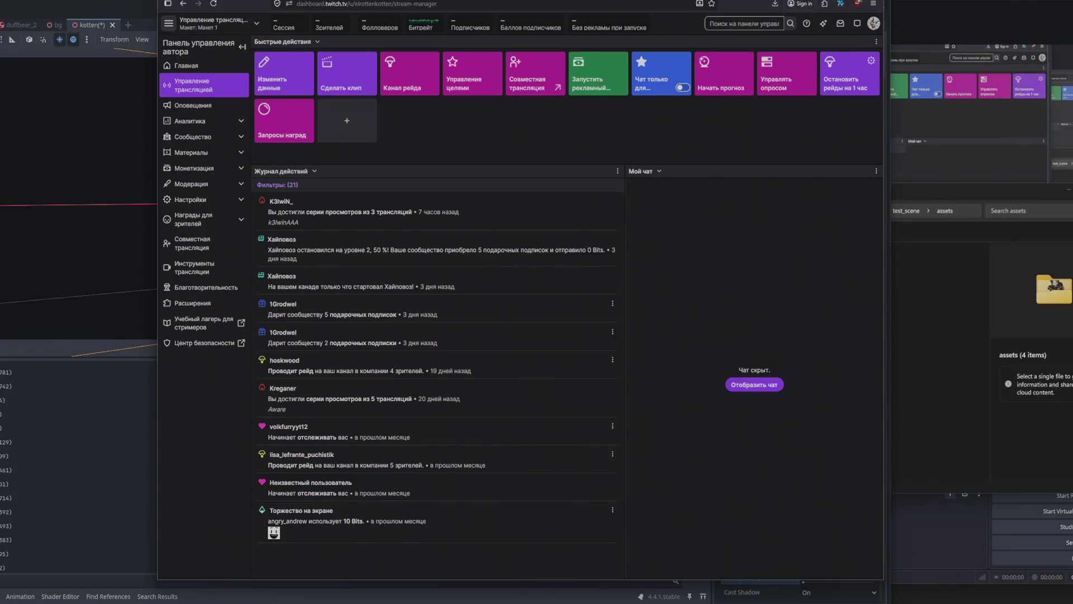
Step: Open the Twitch channel page via the avatar menu's Канал entry, then switch back to the game window
click(873, 23)
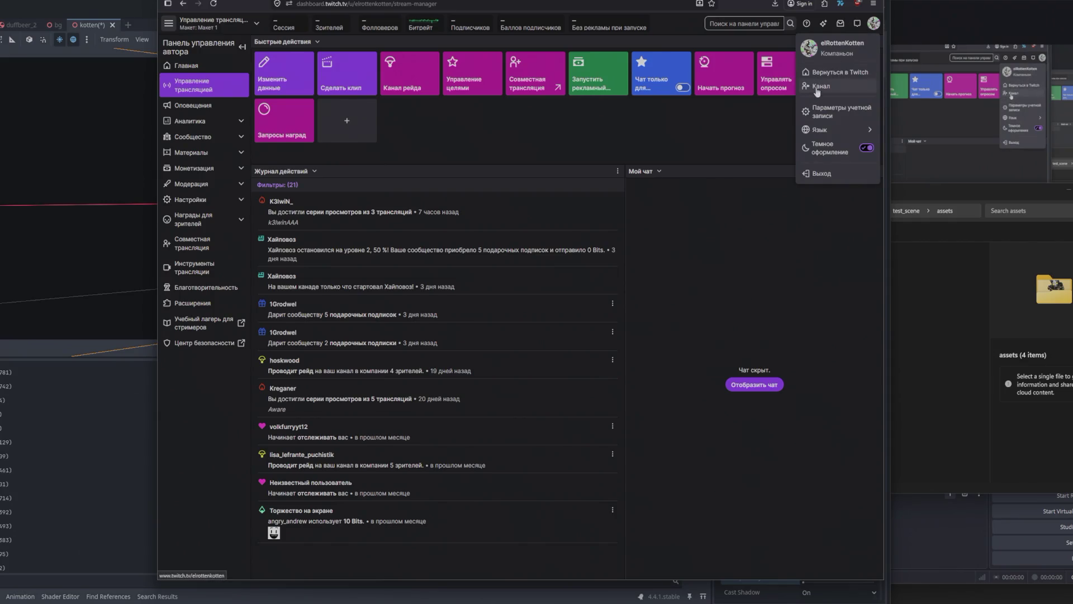
click(821, 86)
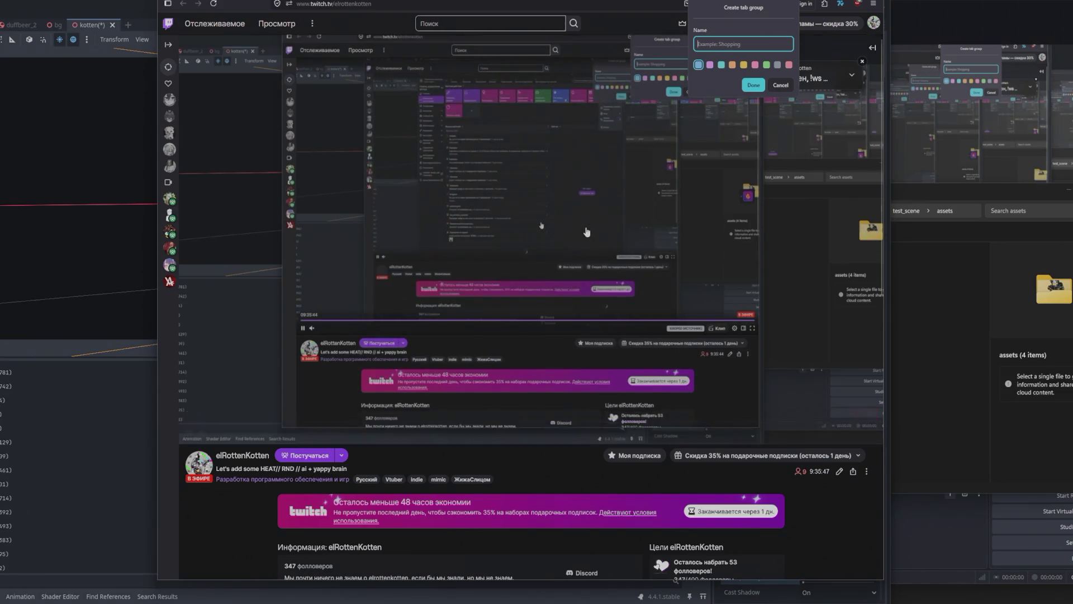
key(alt+Tab)
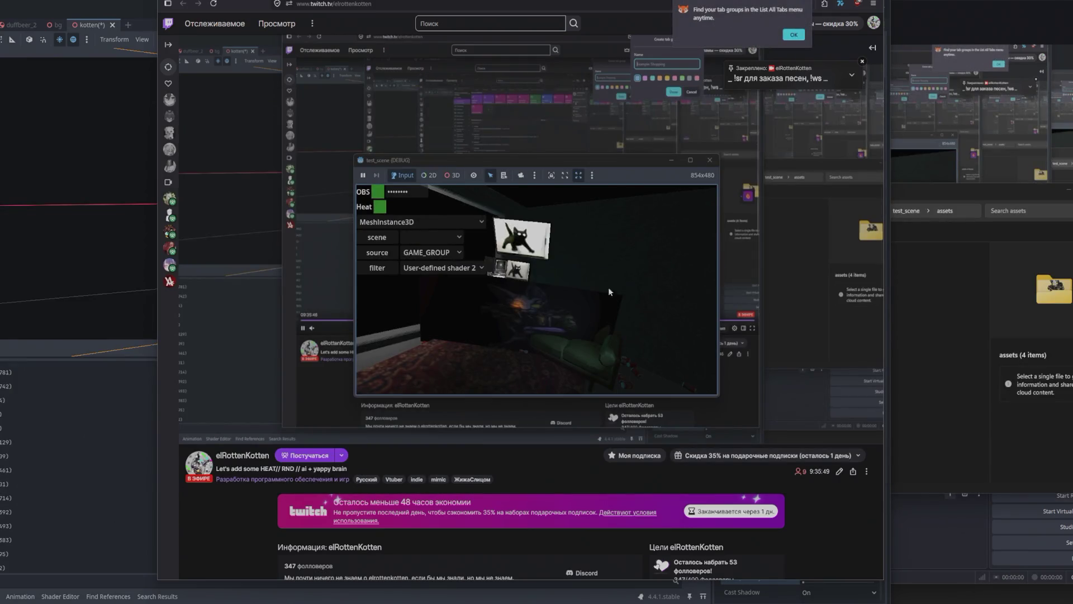
key(alt+Tab)
key(alt+Tab)
key(alt+Tab)
key(alt+Tab)
key(alt+Tab)
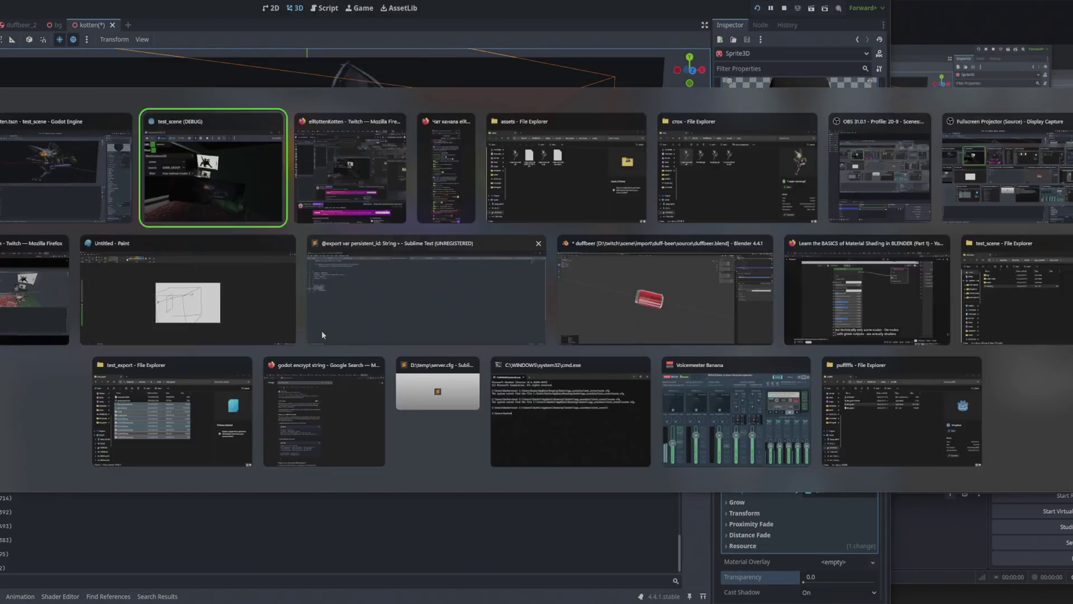
key(alt+Tab)
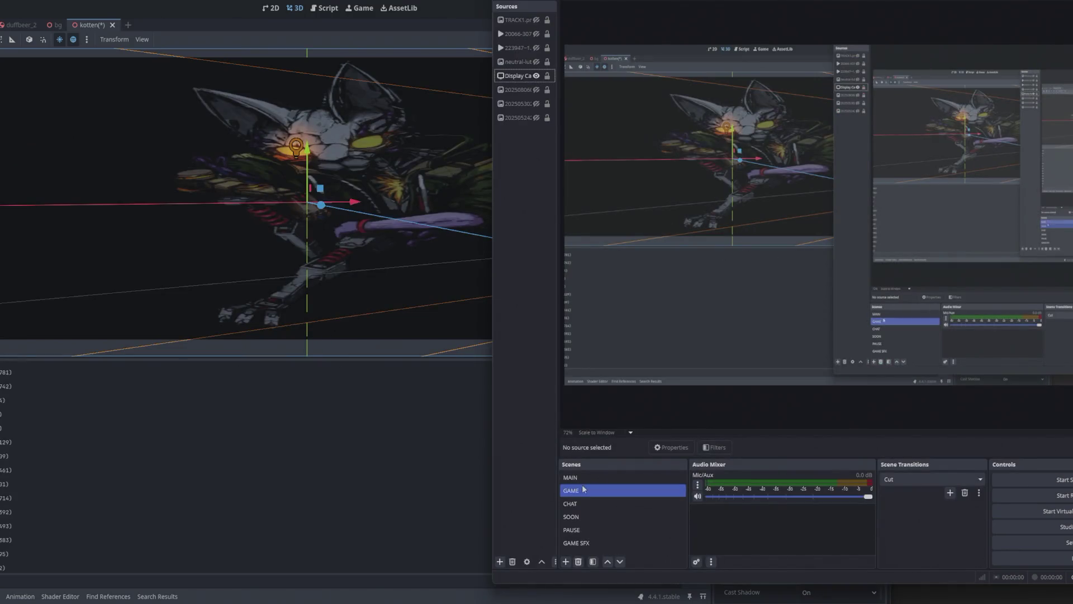
Step: Open OBS's MAIN scene as a fullscreen projector on the EVGA XR1 display
click(573, 479)
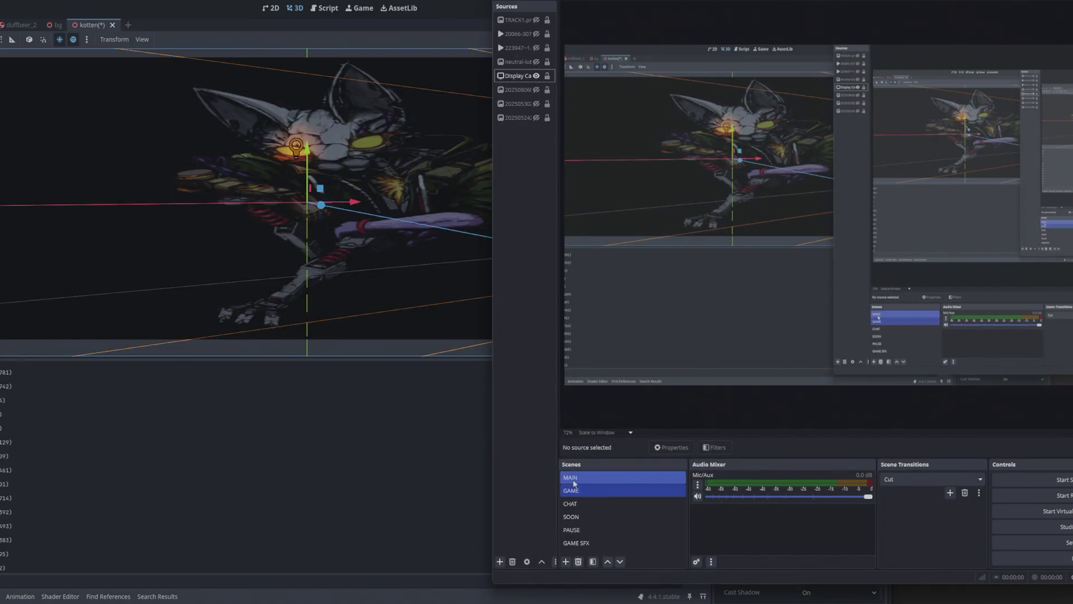
right_click(574, 479)
mouse_move(659, 391)
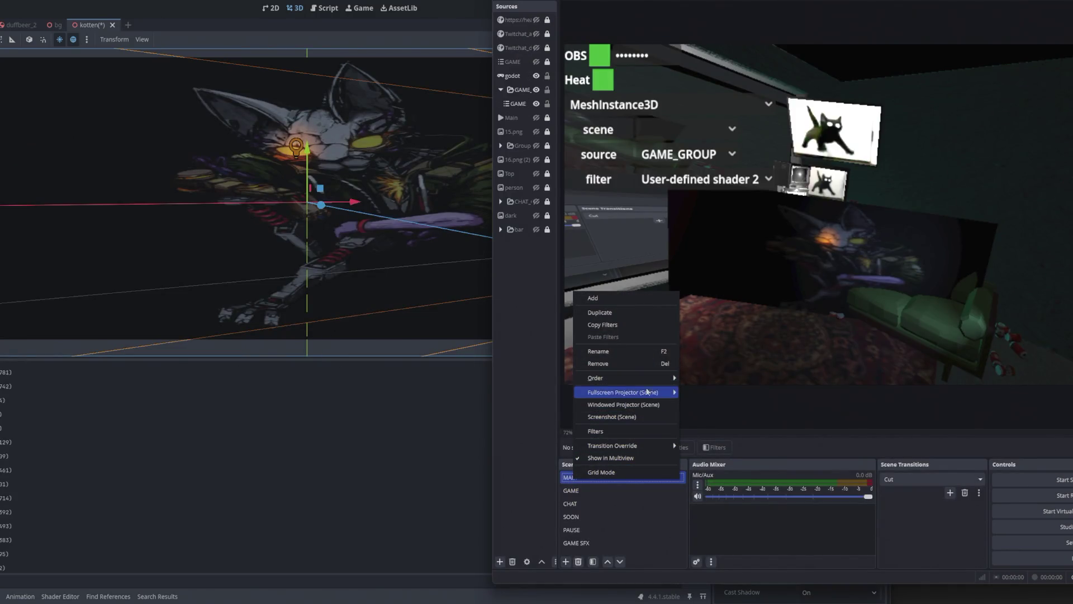
click(714, 405)
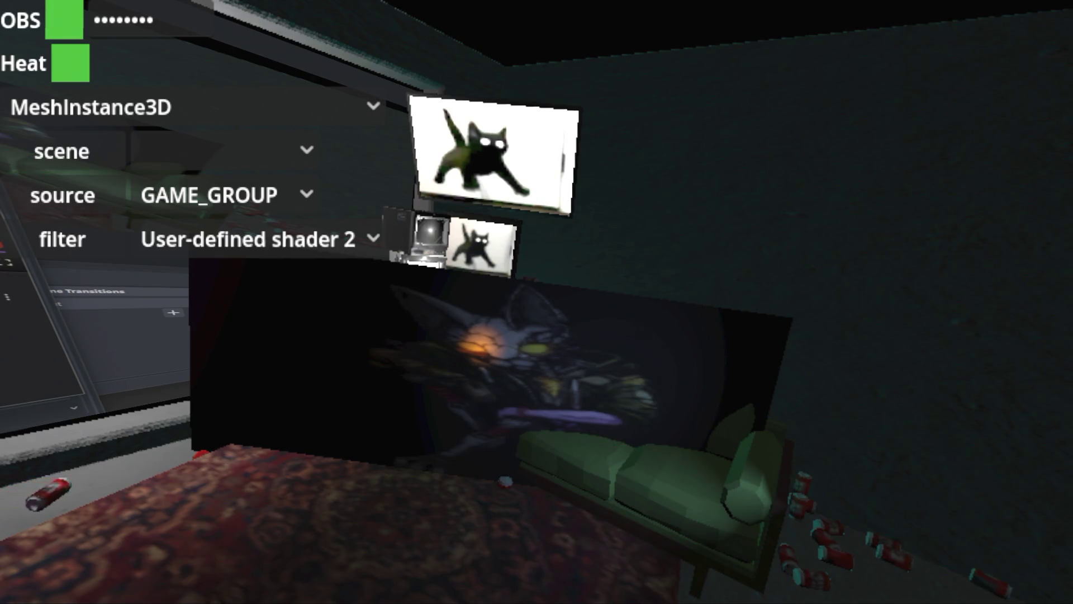
Step: Look down toward the rug in the running game, then switch to the Godot editor
click(565, 327)
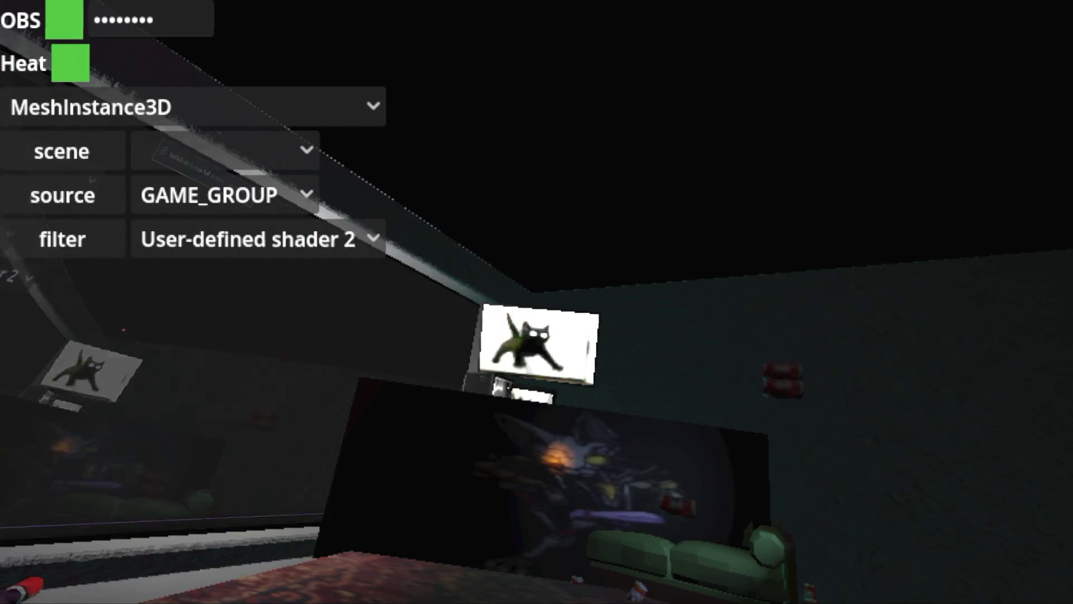
key(alt+Tab)
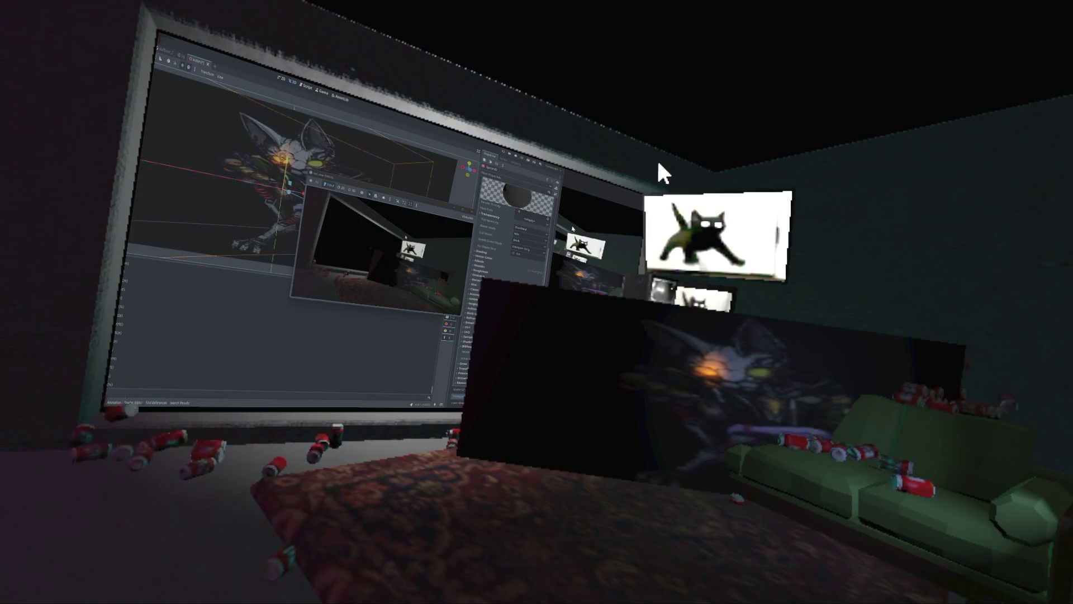
Step: Bring up the Twitch channel page and toggle its stream fullscreen on and back off
key(alt+Tab)
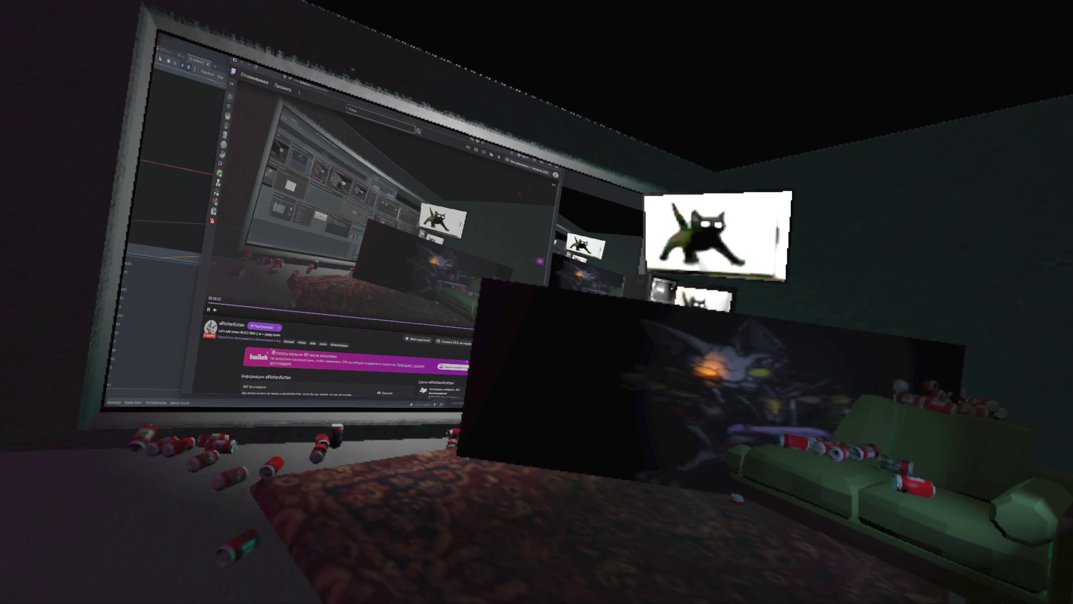
key(f)
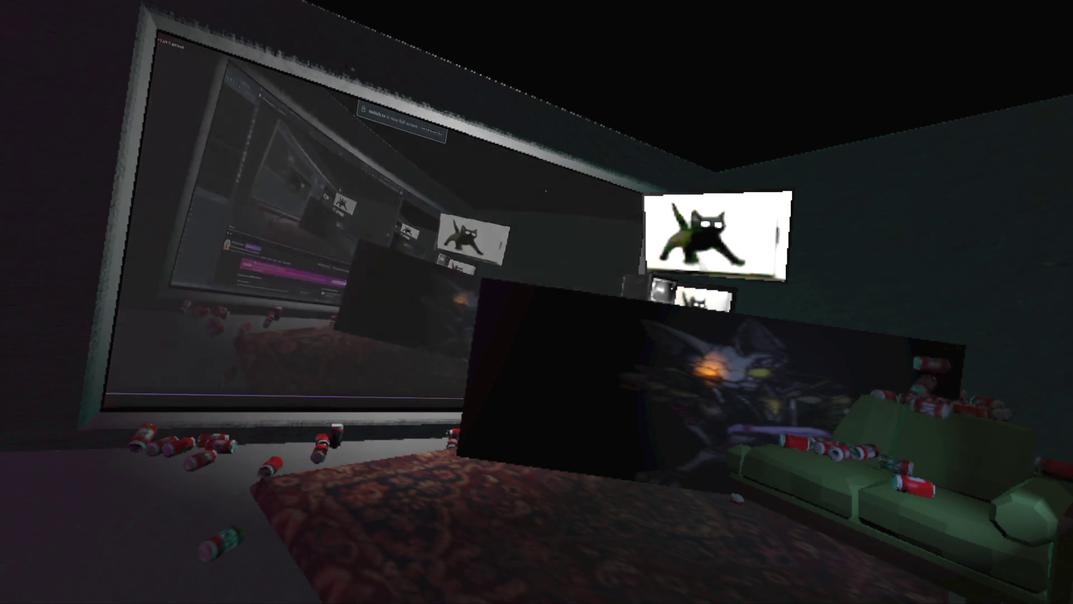
key(Escape)
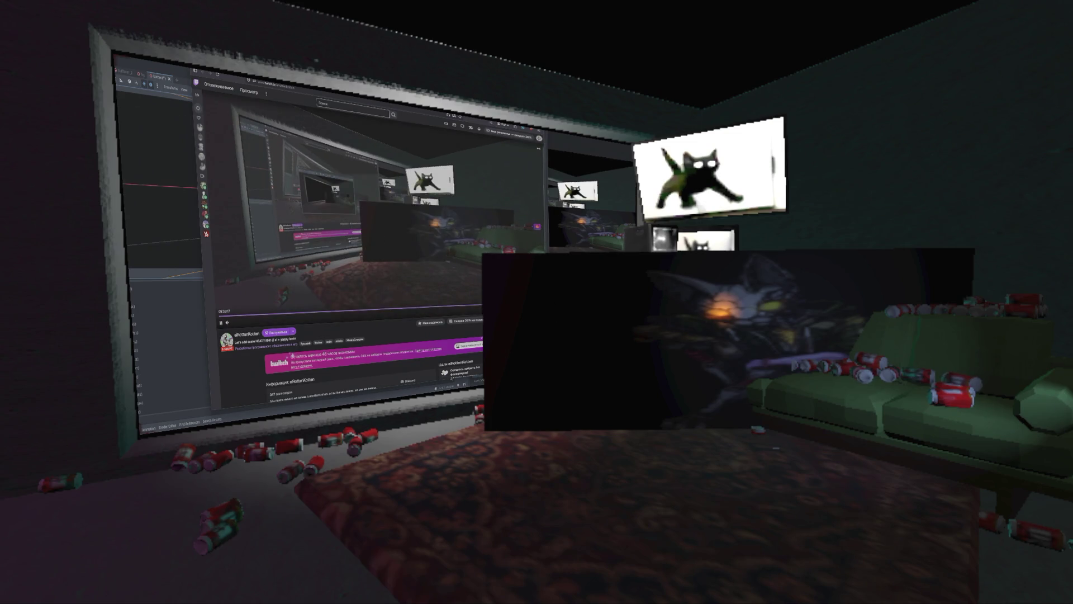
Step: Toggle the Twitch stream fullscreen, then return to Godot and orbit down onto the cat
double_click(382, 244)
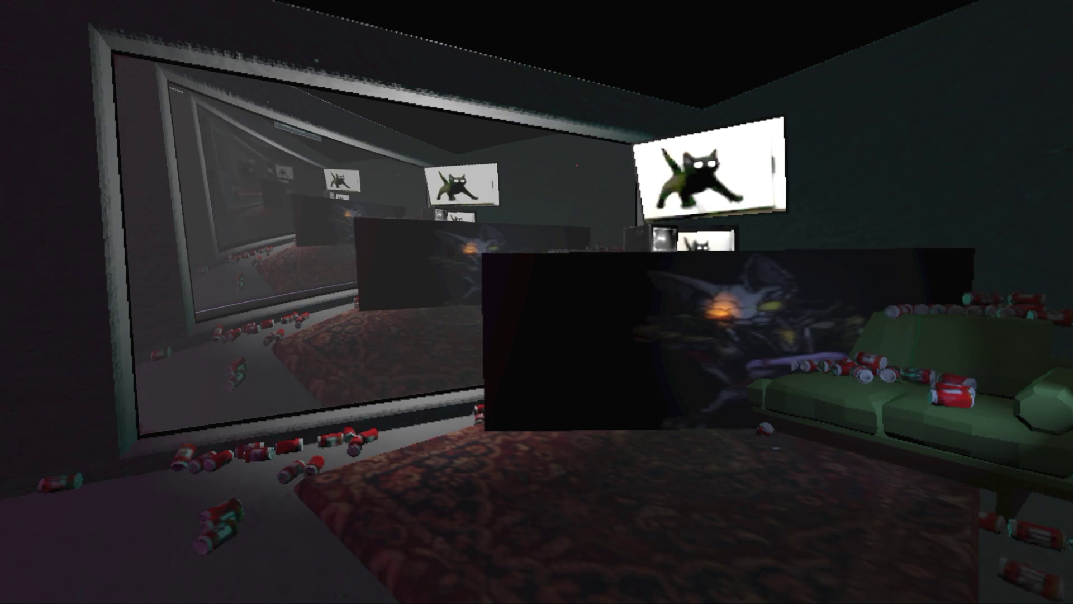
key(Escape)
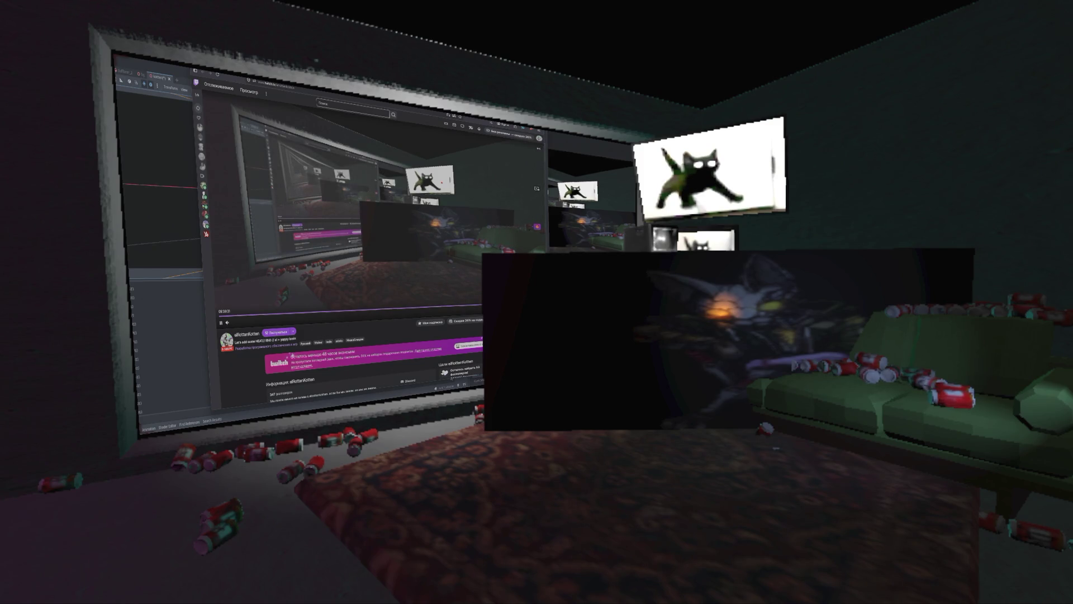
key(alt+Tab)
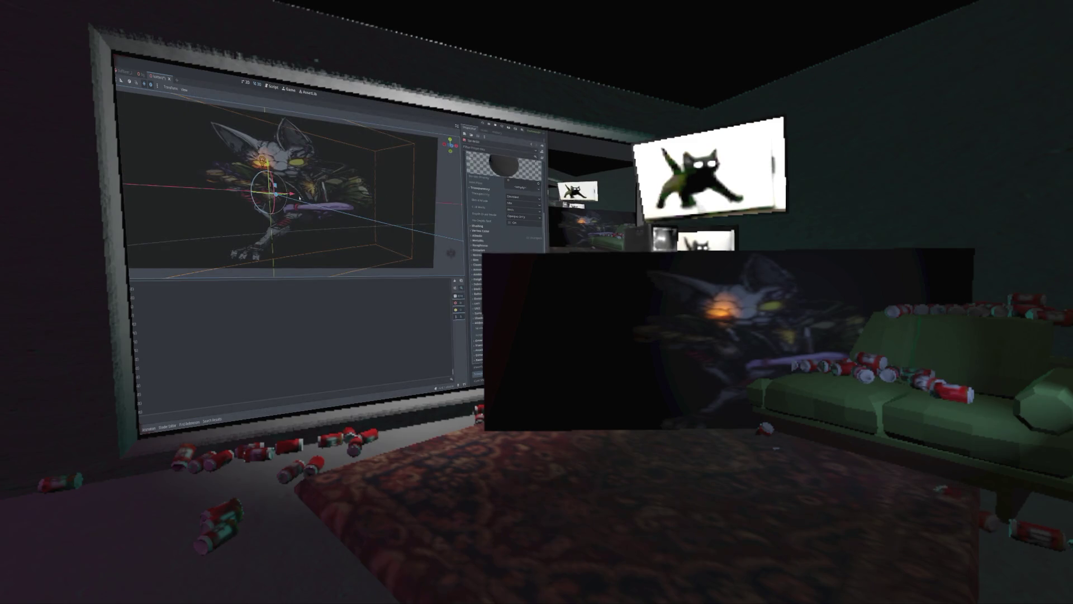
mouse_move(316, 177)
mouse_down()
mouse_move(260, 222)
mouse_move(291, 211)
mouse_up()
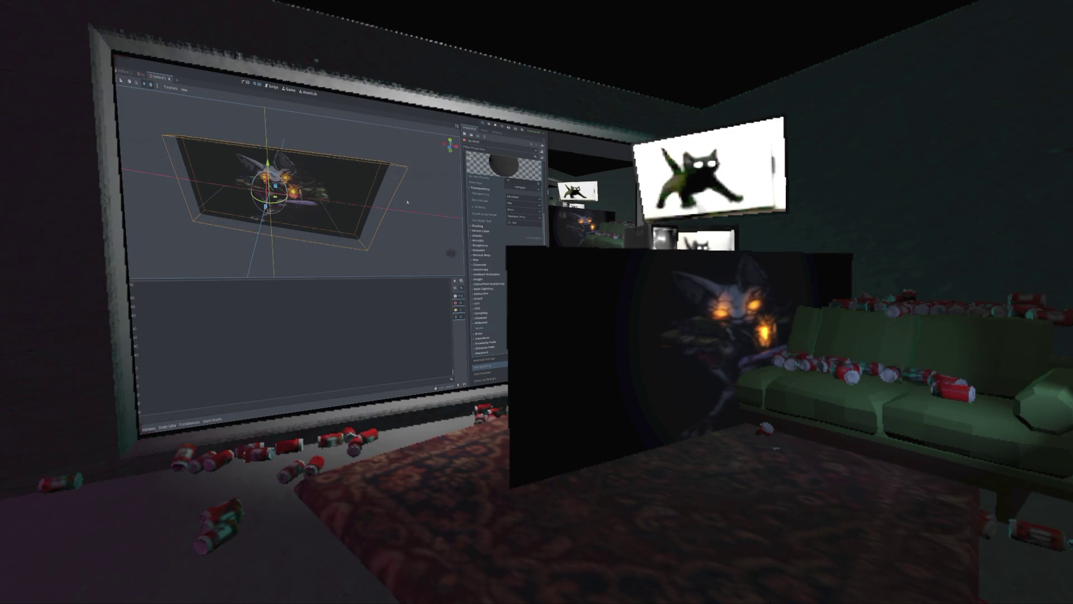
Step: Glance at the Twitch page again, return to Godot and bring up Create New Node
key(alt+Tab)
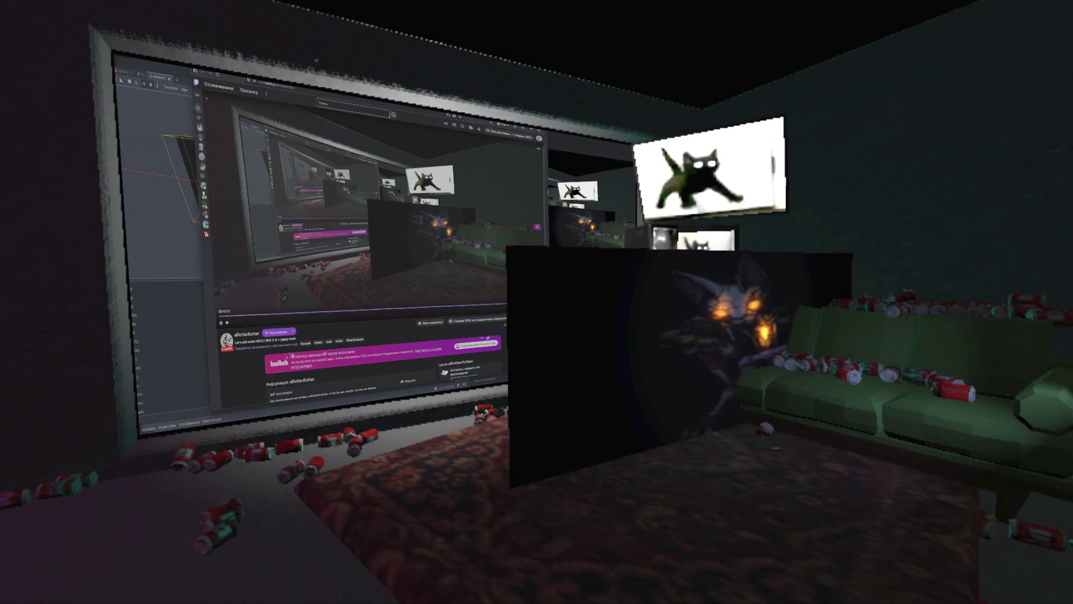
key(alt+Tab)
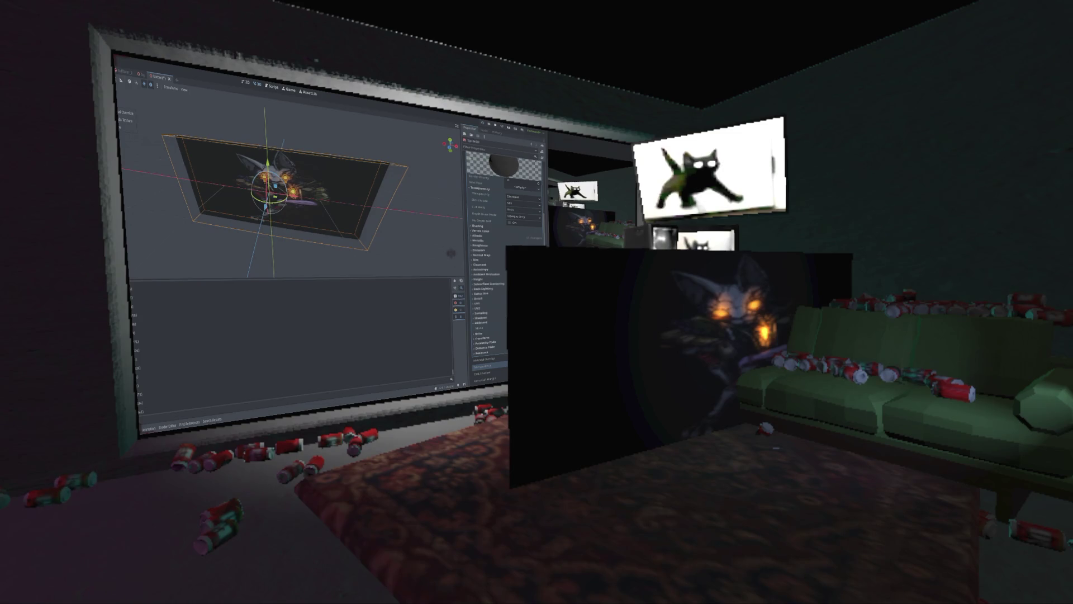
key(ctrl+a)
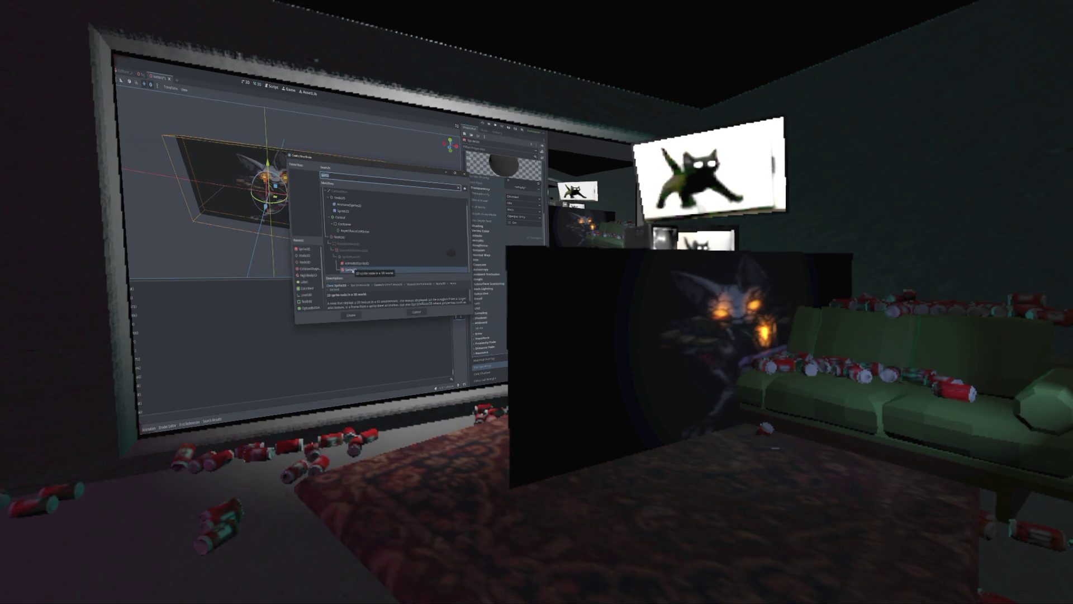
Step: Search 'rigid' and add a RigidBody3D node to the scene
key(BackSpace)
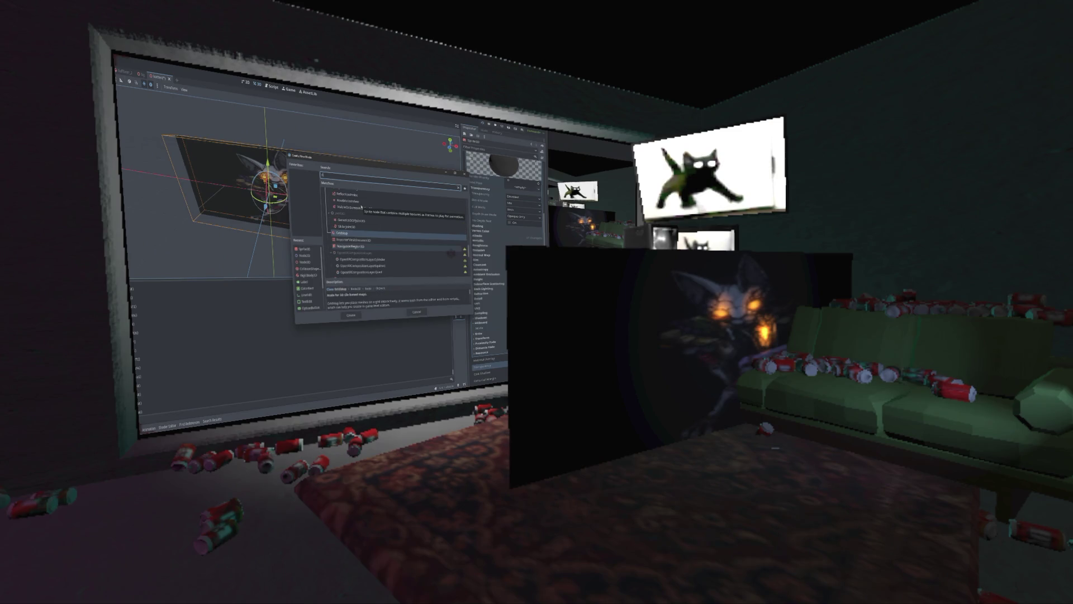
key(BackSpace)
key(BackSpace)
key(BackSpace)
text(rigid)
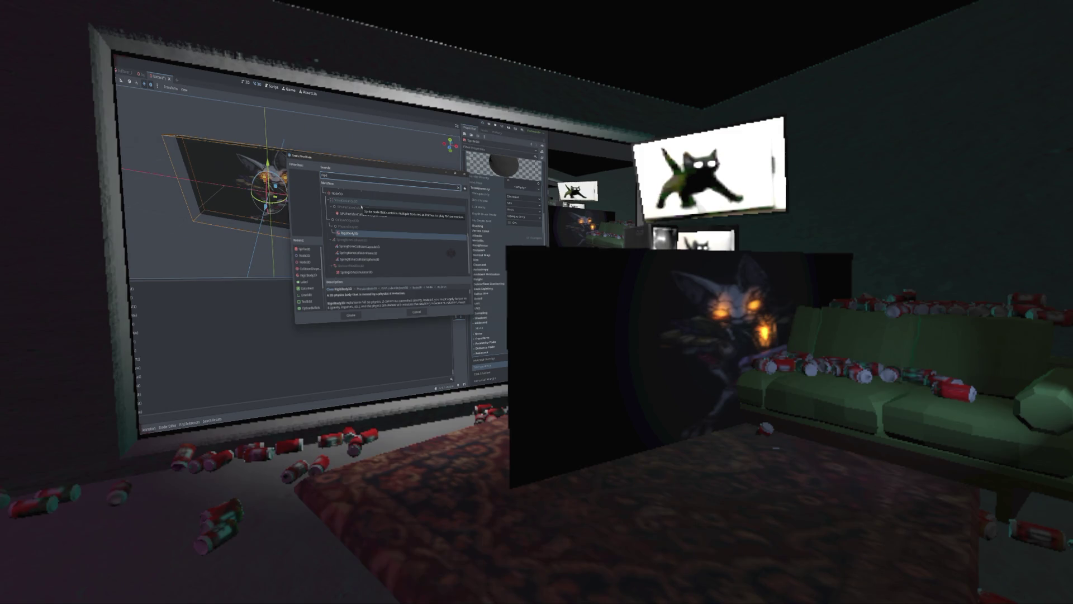
click(355, 234)
double_click(354, 233)
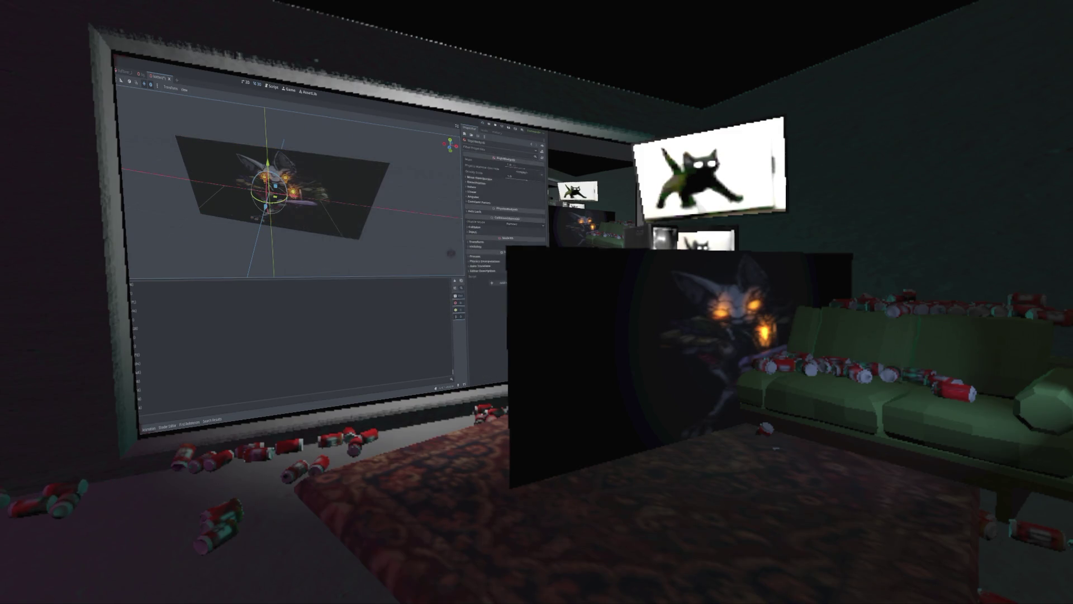
Step: Search 'col' and add a CollisionShape3D node
key(ctrl+a)
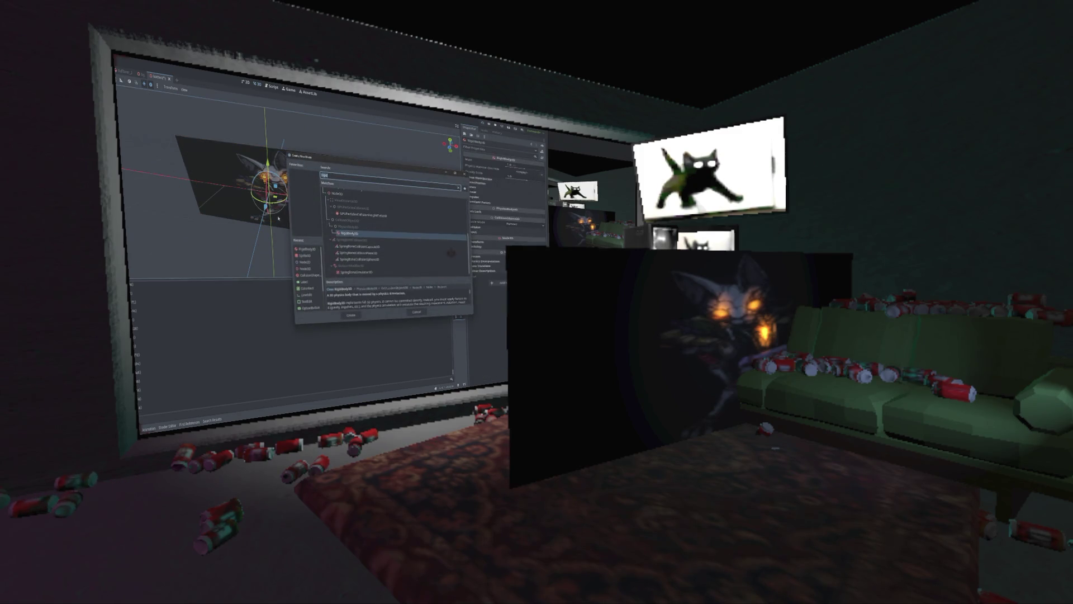
text(col)
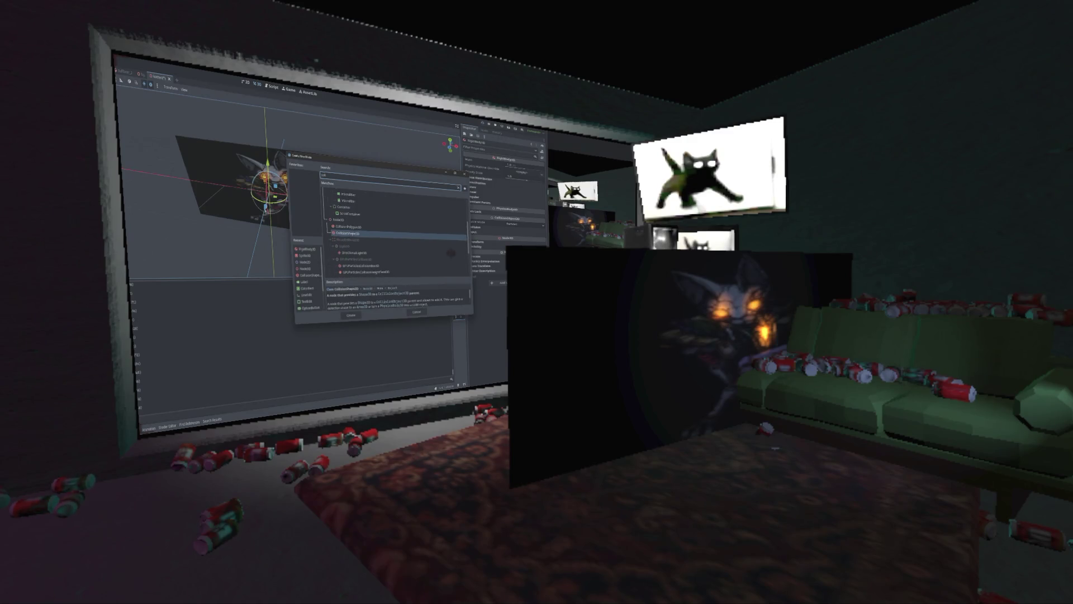
key(Return)
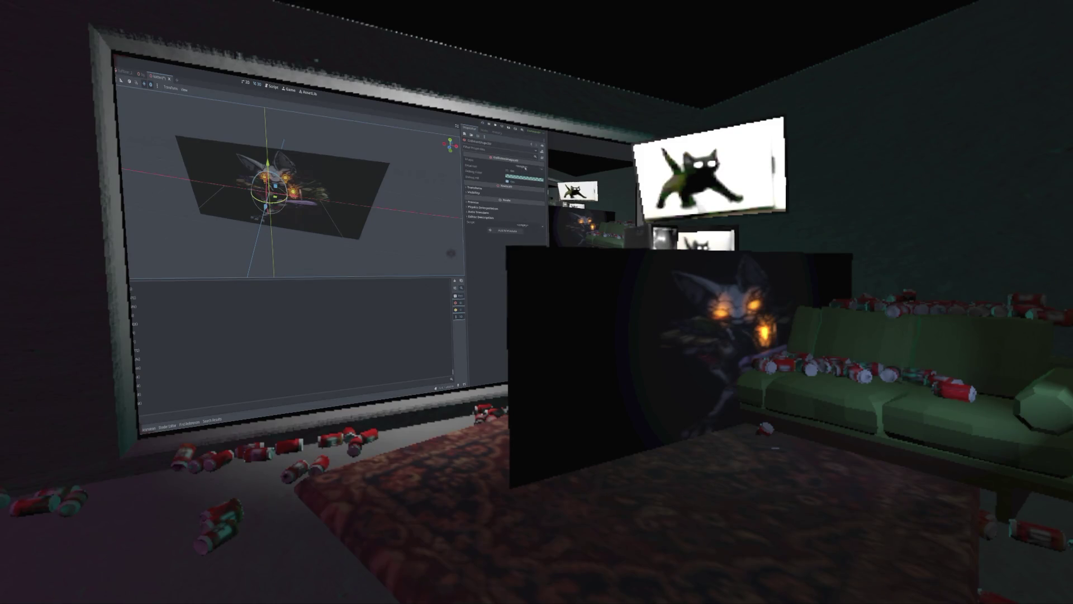
Step: Assign a new collision shape and stretch it into a box around the cat with the gizmo handles
click(526, 167)
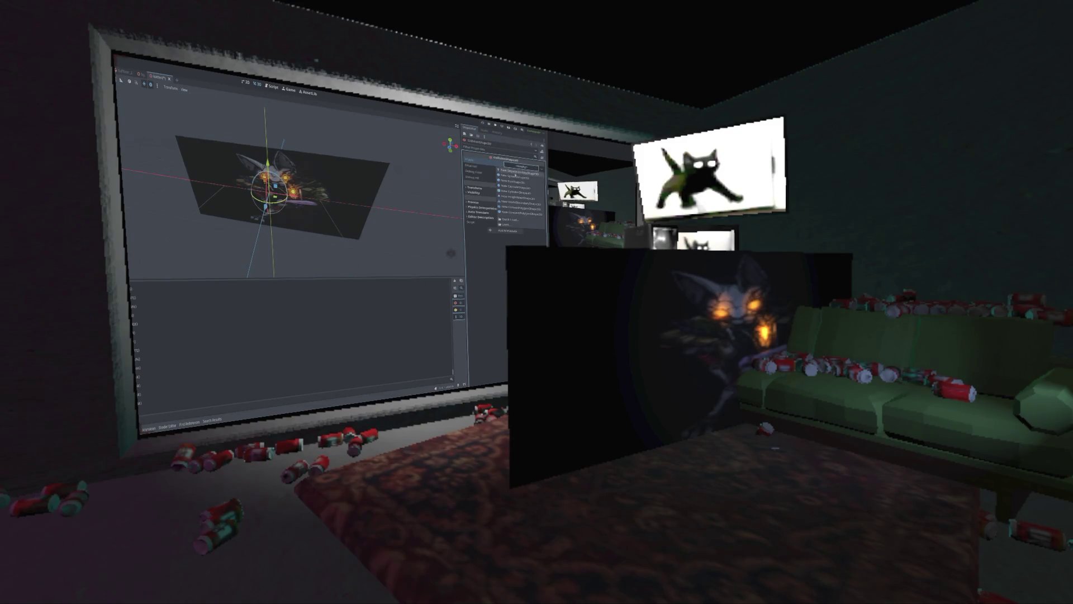
click(511, 184)
key(f)
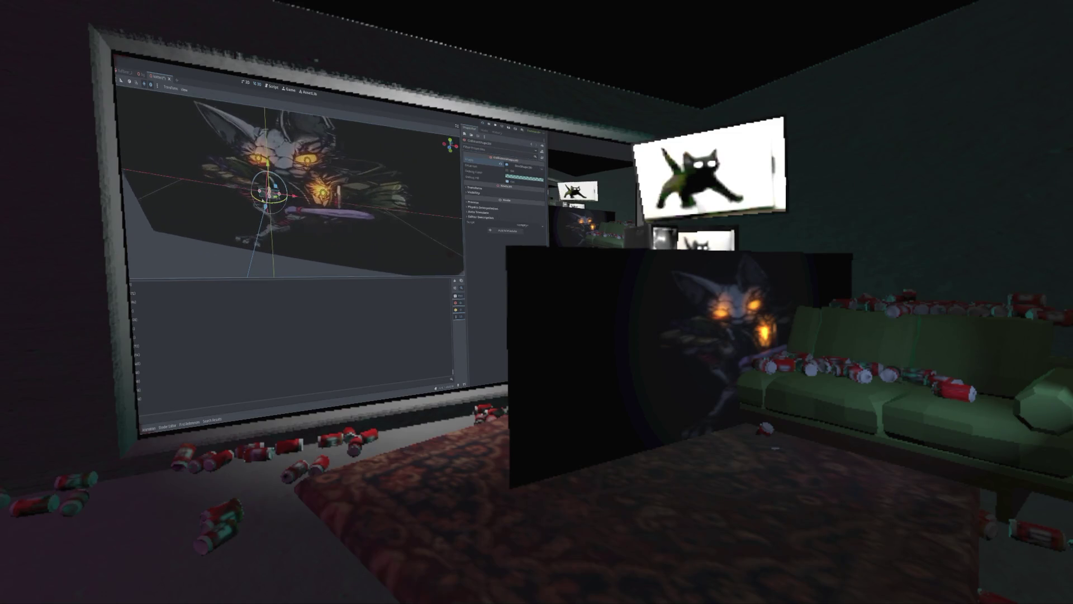
drag(305, 198, 395, 210)
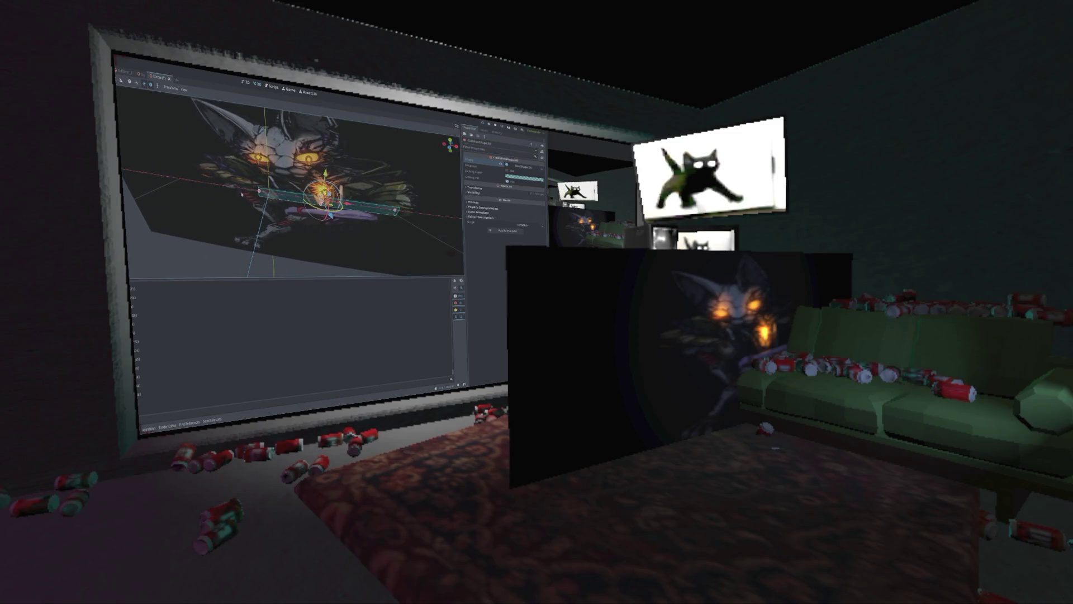
mouse_move(259, 191)
mouse_down()
mouse_move(123, 175)
mouse_move(202, 182)
mouse_up()
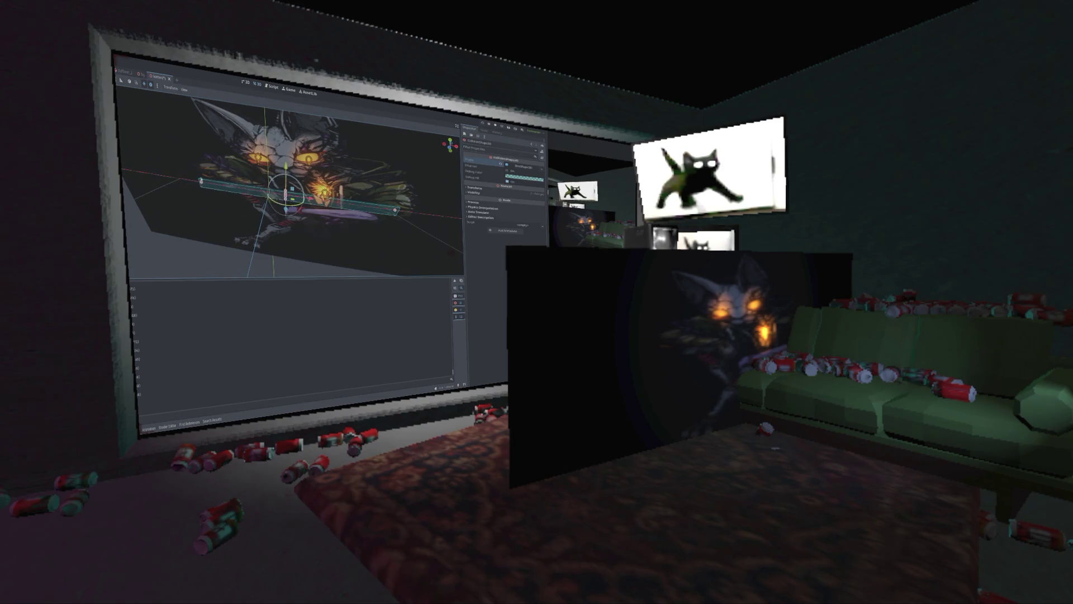
drag(396, 211, 411, 212)
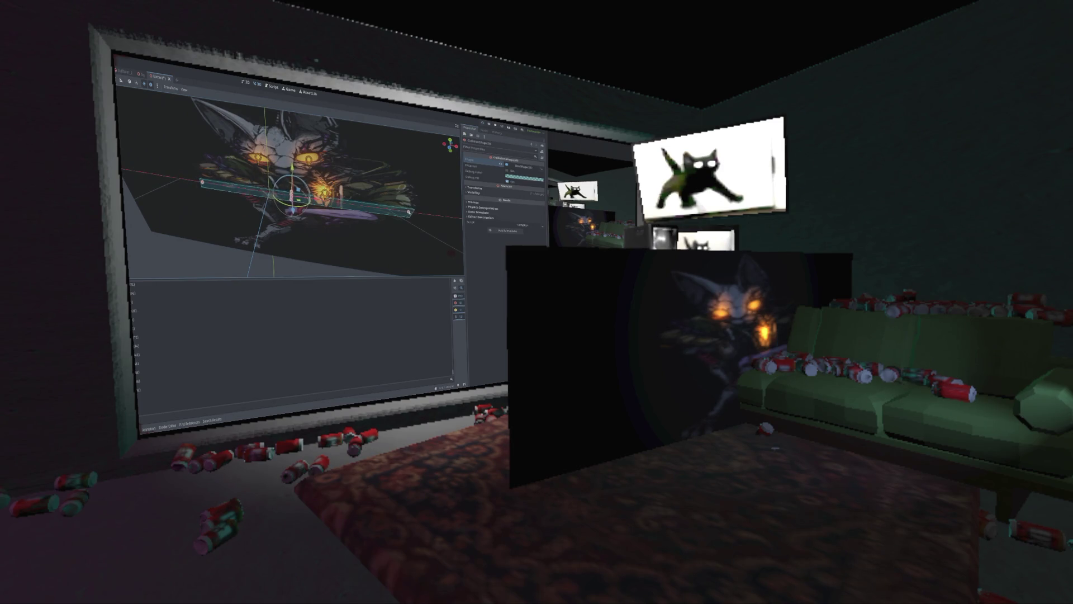
drag(290, 190, 213, 176)
mouse_move(286, 192)
mouse_down()
mouse_move(292, 238)
mouse_move(284, 190)
mouse_move(255, 187)
mouse_up()
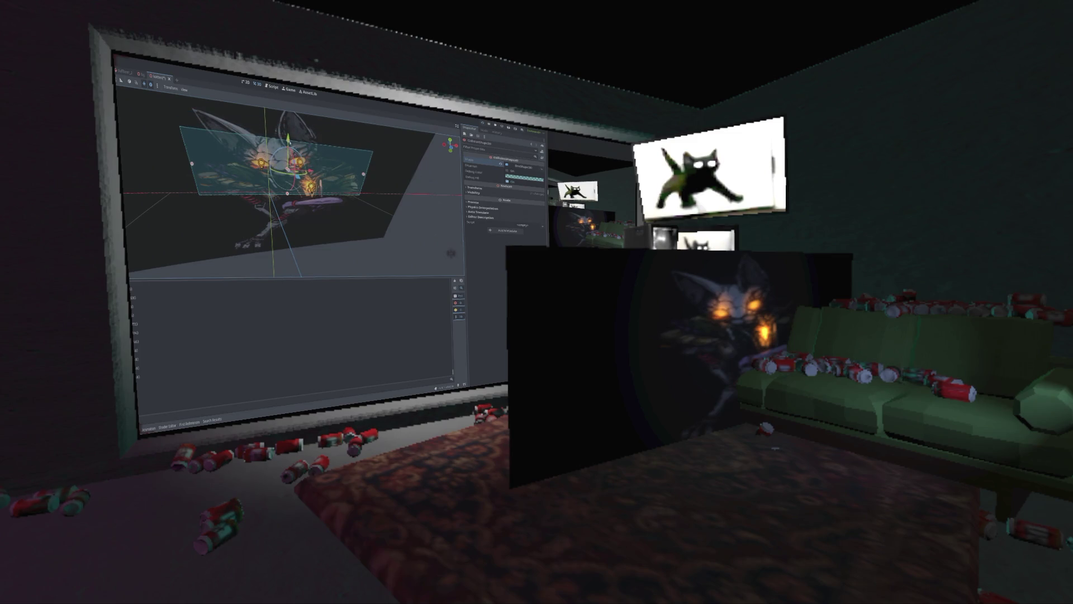
drag(192, 163, 194, 164)
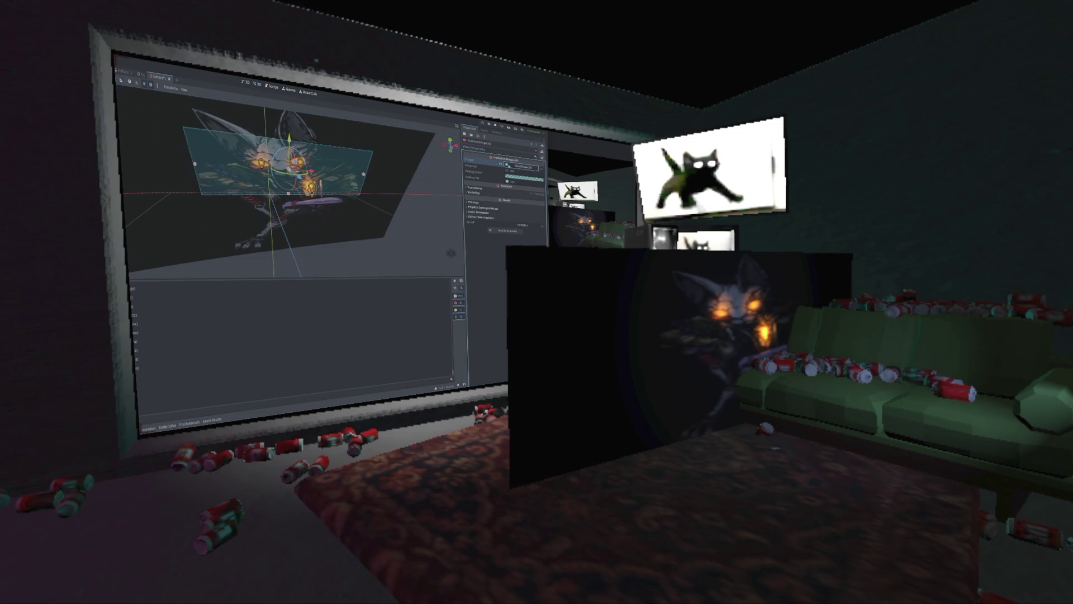
Step: Replace the collision shape with a new ConcavePolygonShape3D
click(507, 165)
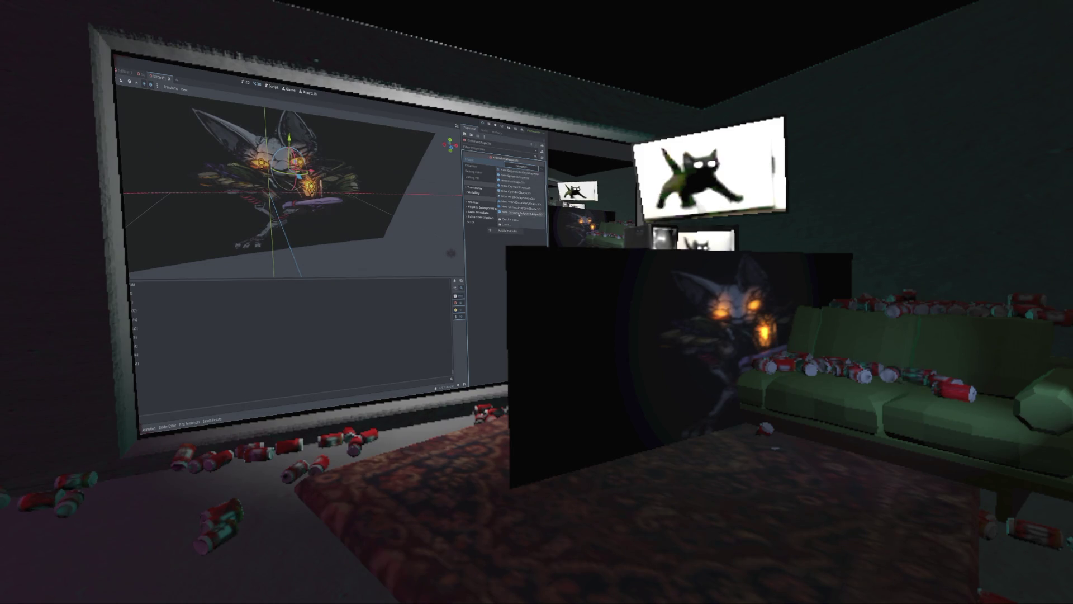
click(518, 213)
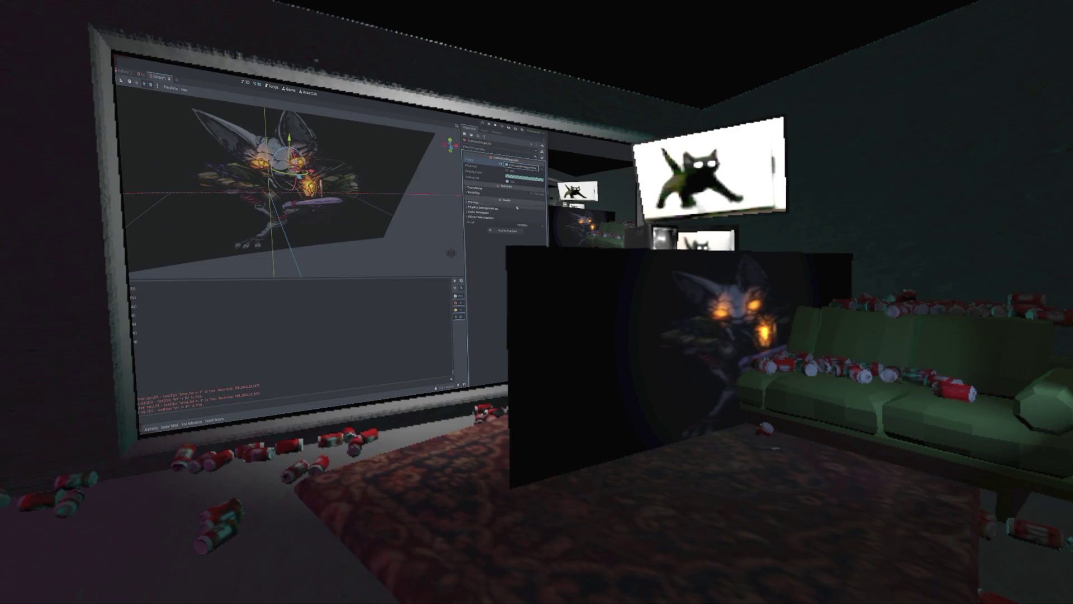
click(518, 167)
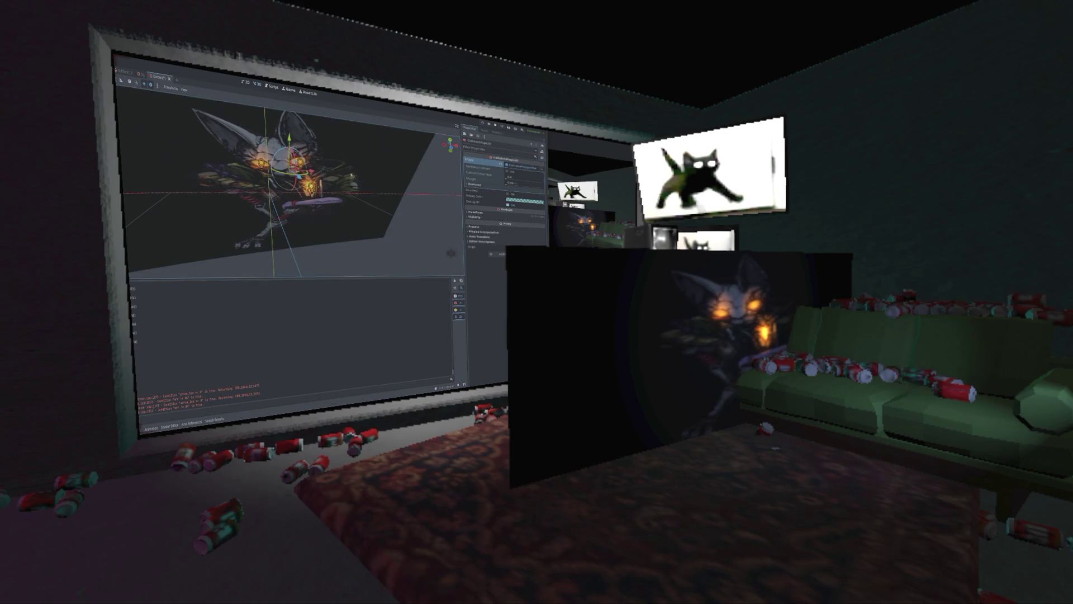
Step: Edit the ConcavePolygonShape3D resource, inspect its Resource settings, and open its class documentation
drag(372, 177, 328, 167)
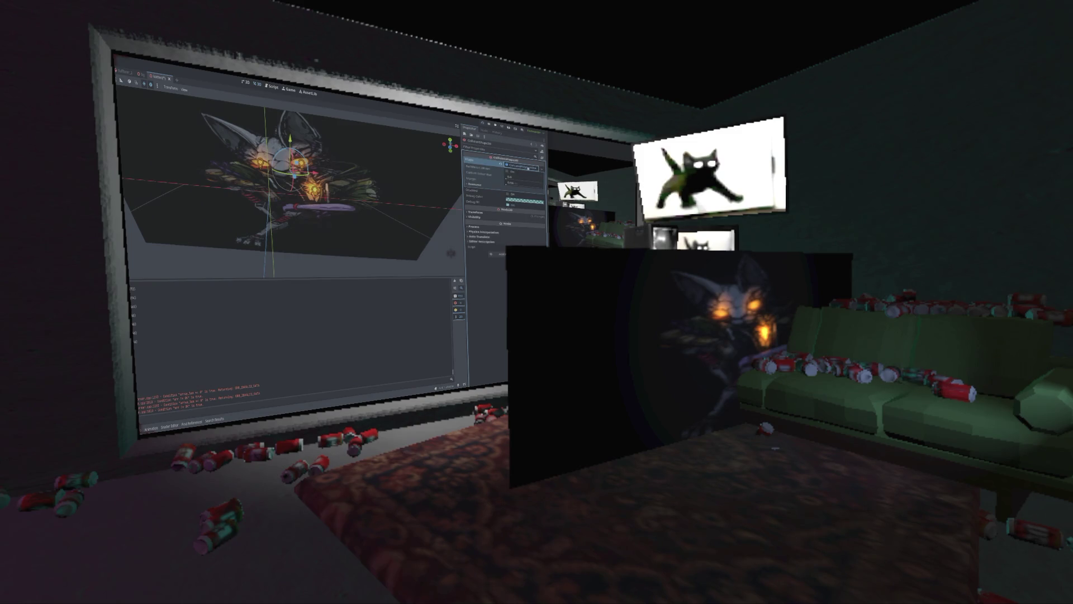
click(528, 168)
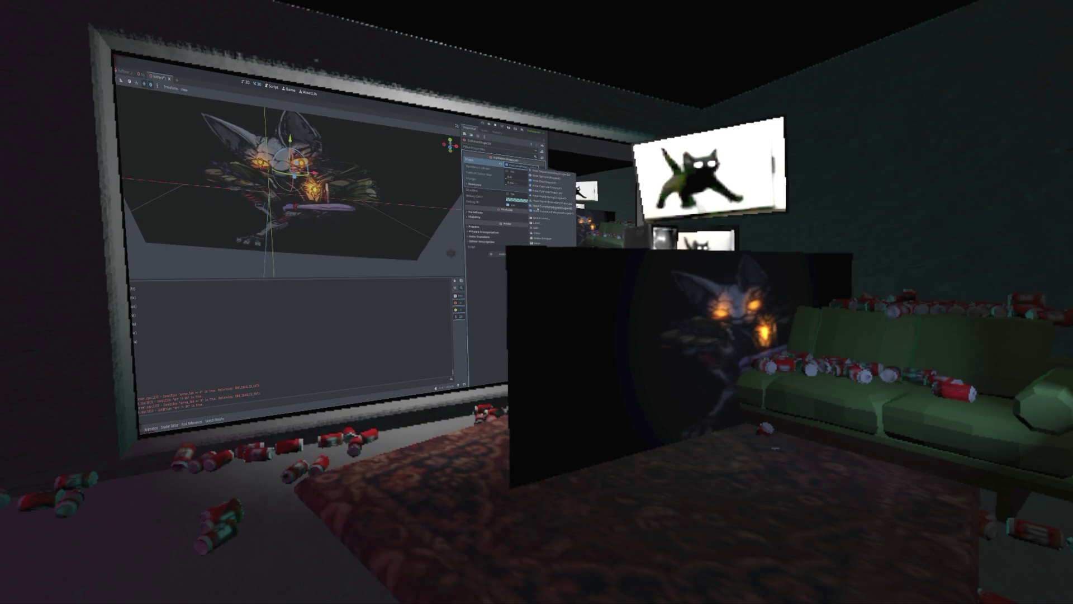
click(535, 227)
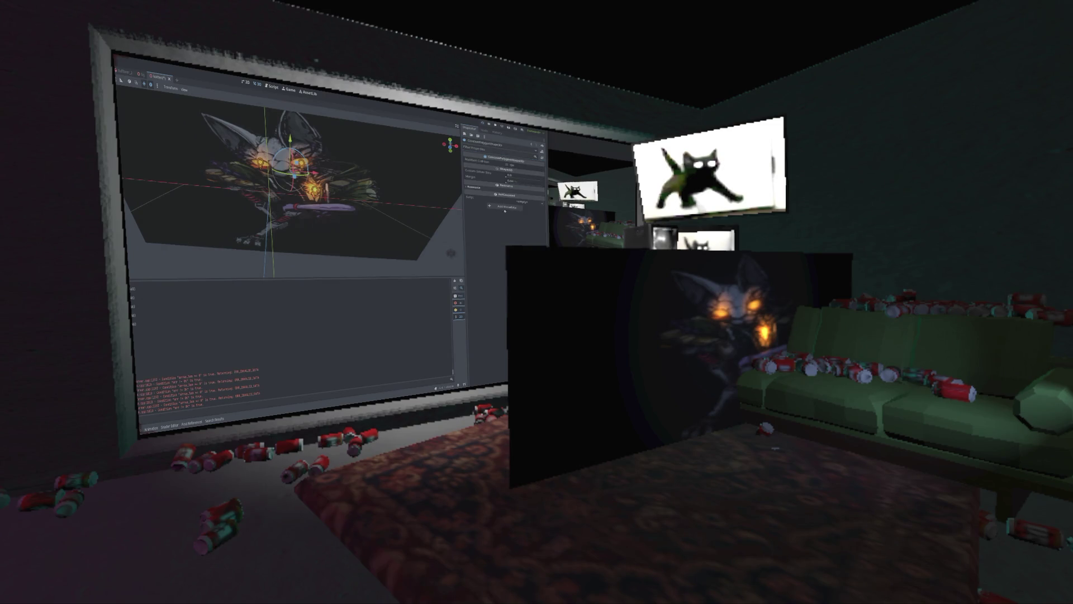
click(478, 187)
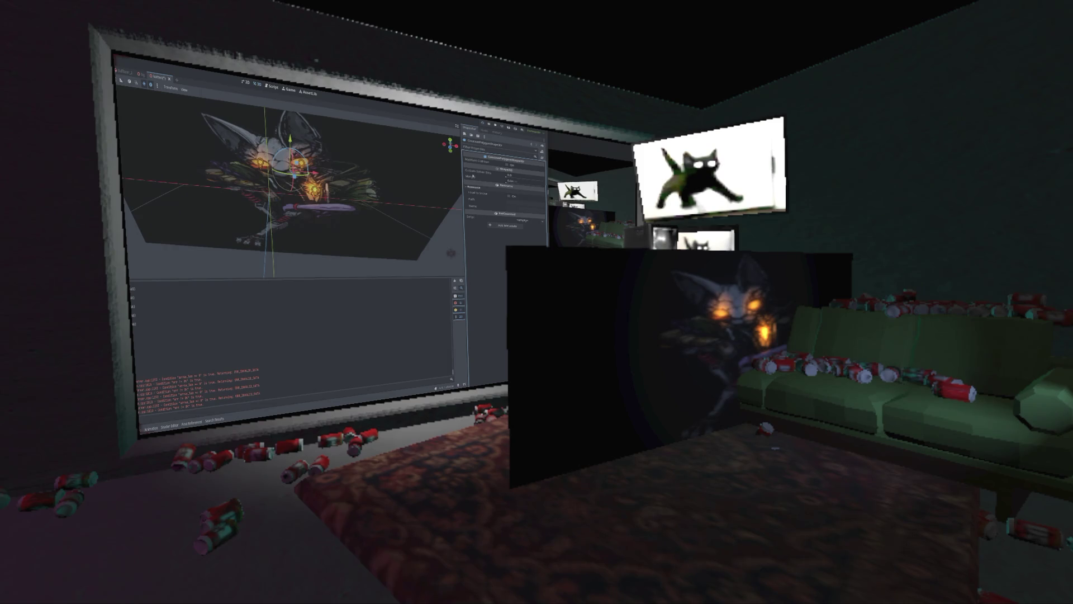
click(506, 181)
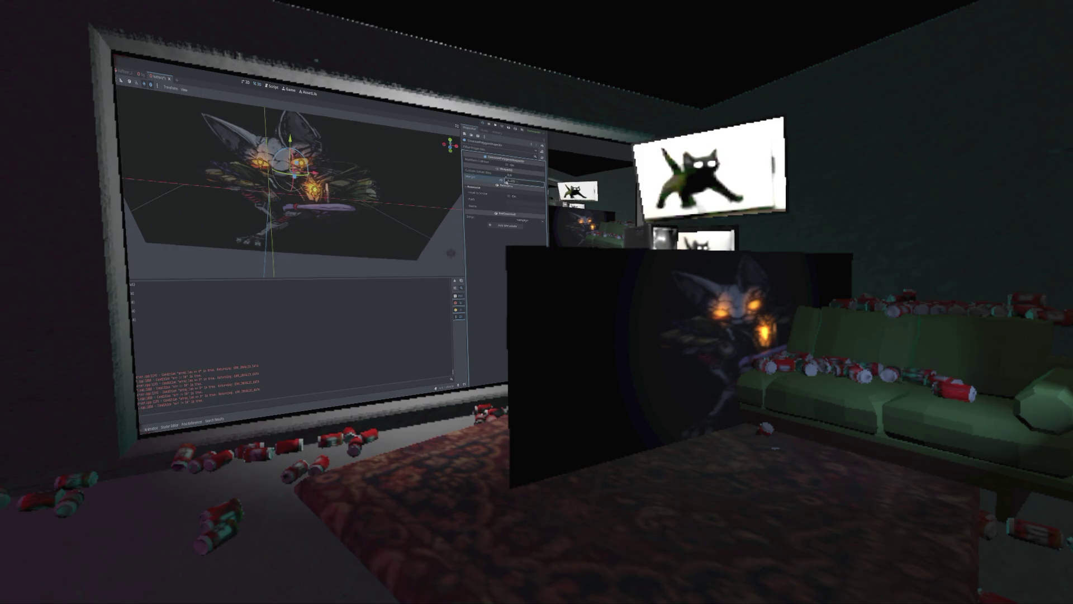
click(503, 159)
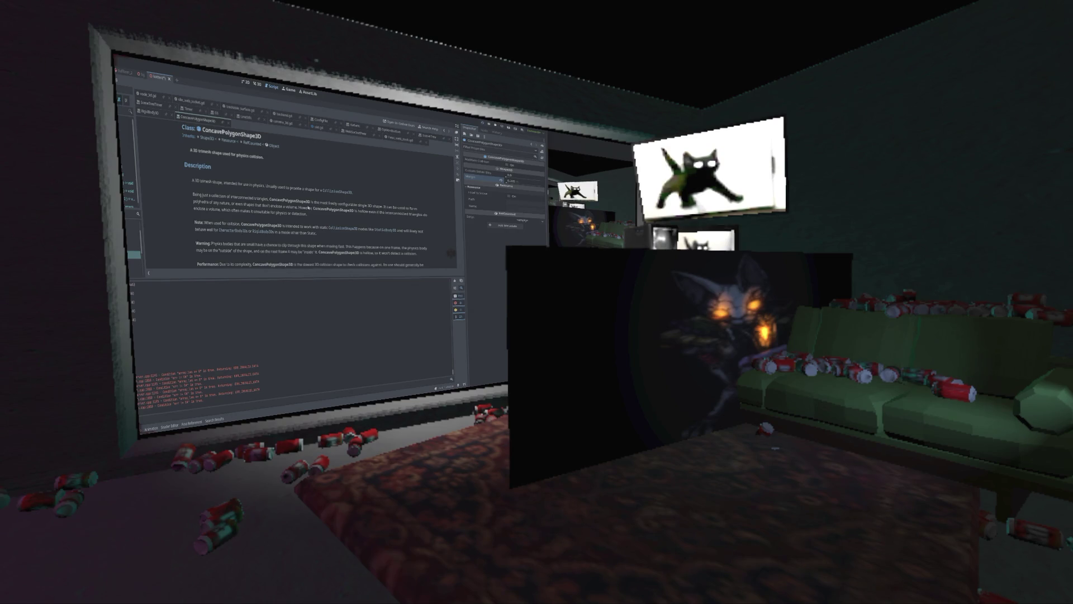
Step: Scroll down the ConcavePolygonShape3D docs, then bring up the Create New Node dialog
scroll(308, 207, down, 1)
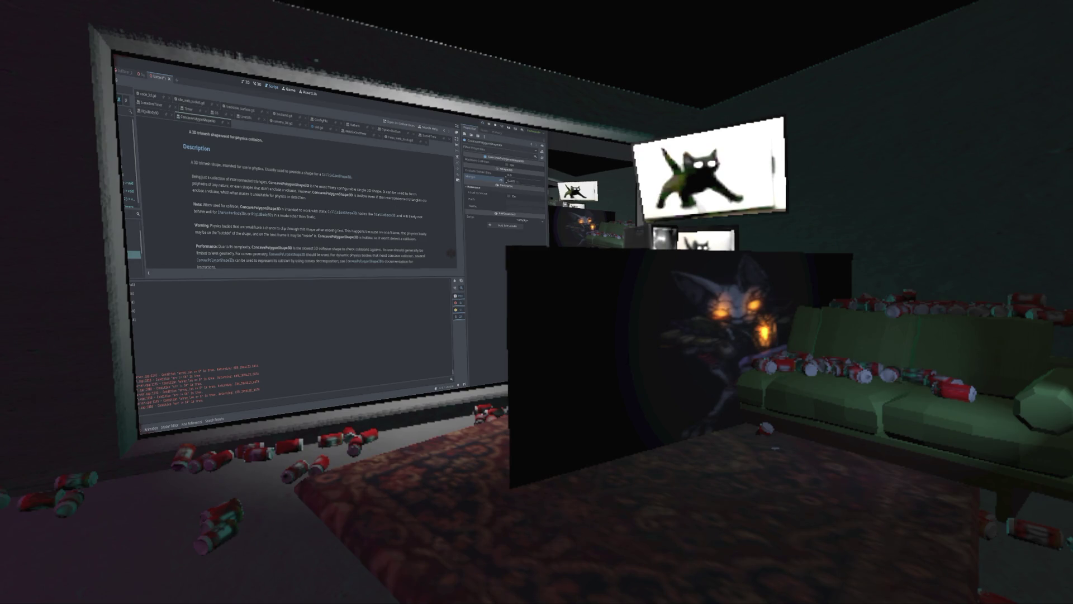
key(ctrl+a)
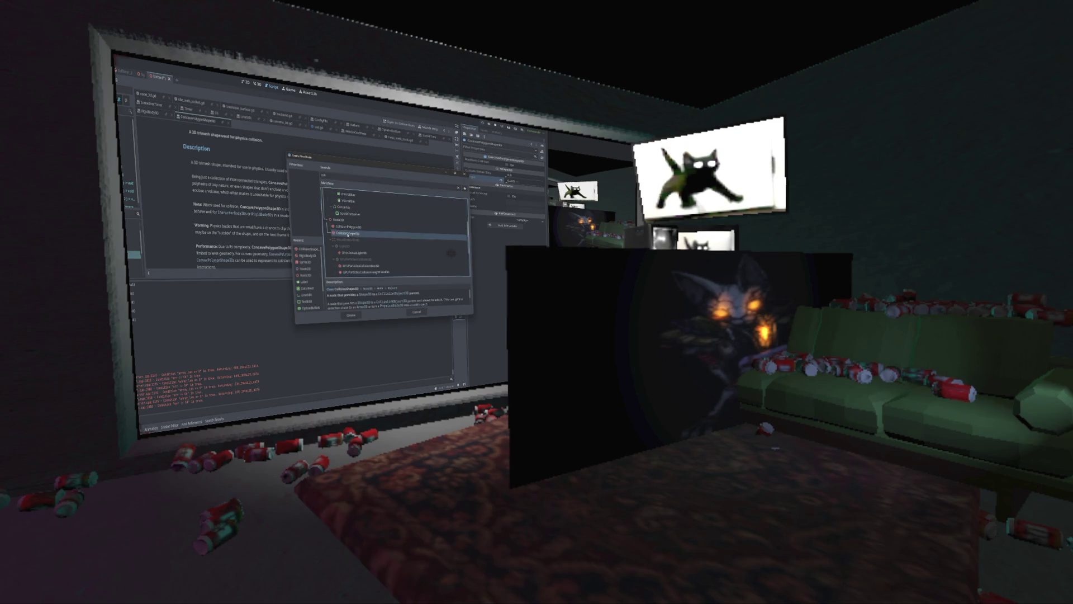
Step: Add a CollisionShape3D node and give it a new ConcavePolygonShape3D shape
double_click(348, 234)
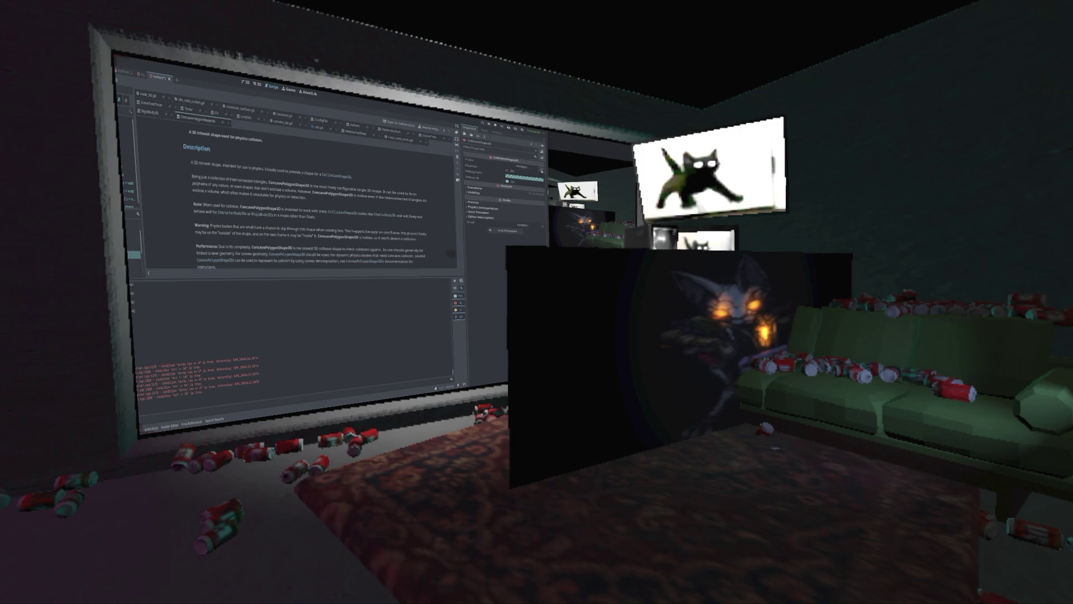
click(524, 167)
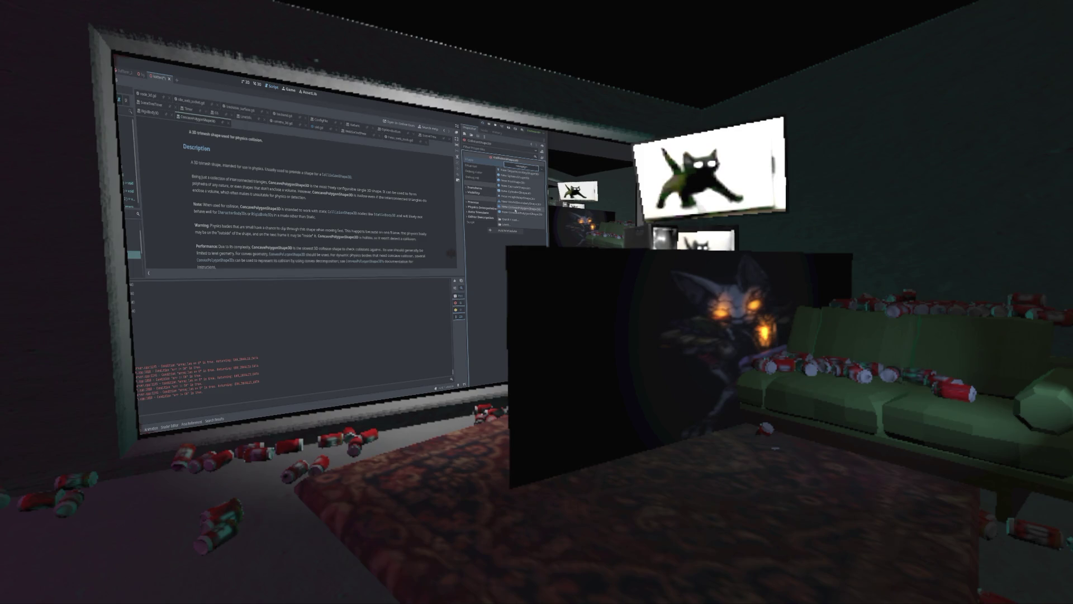
click(515, 209)
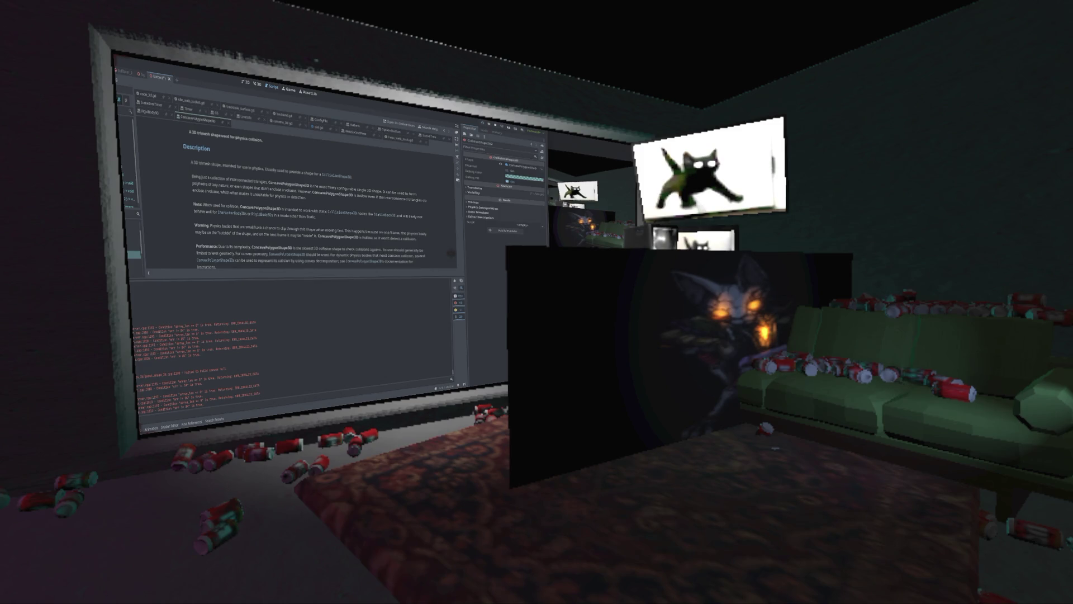
Step: Replace the RigidBody3D and its children with a StaticBody3D node
key(Up)
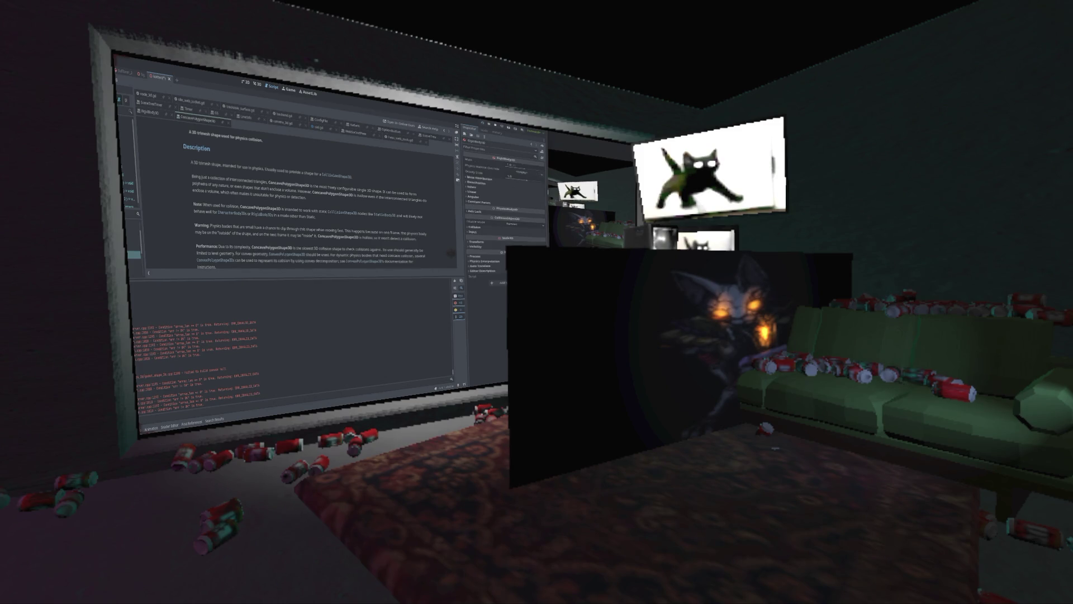
key(Delete)
key(Return)
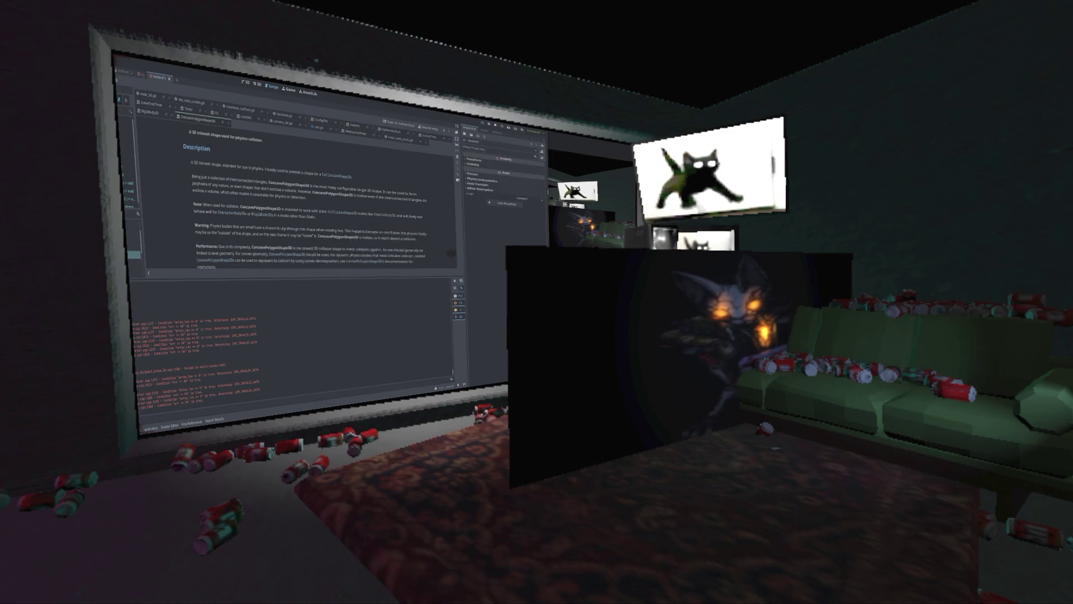
key(ctrl+a)
text(tatic)
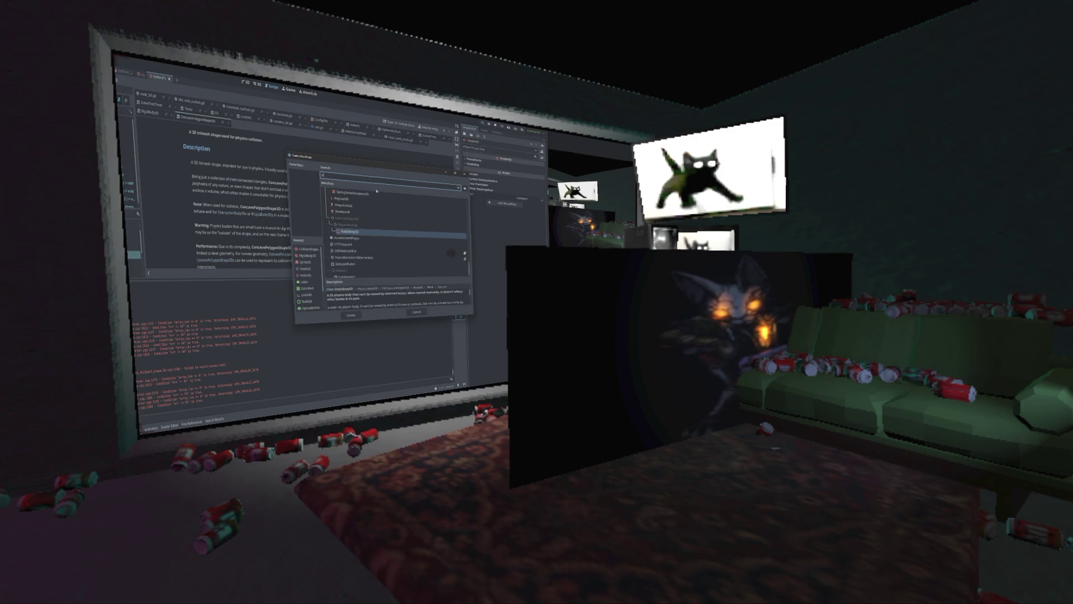
key(Return)
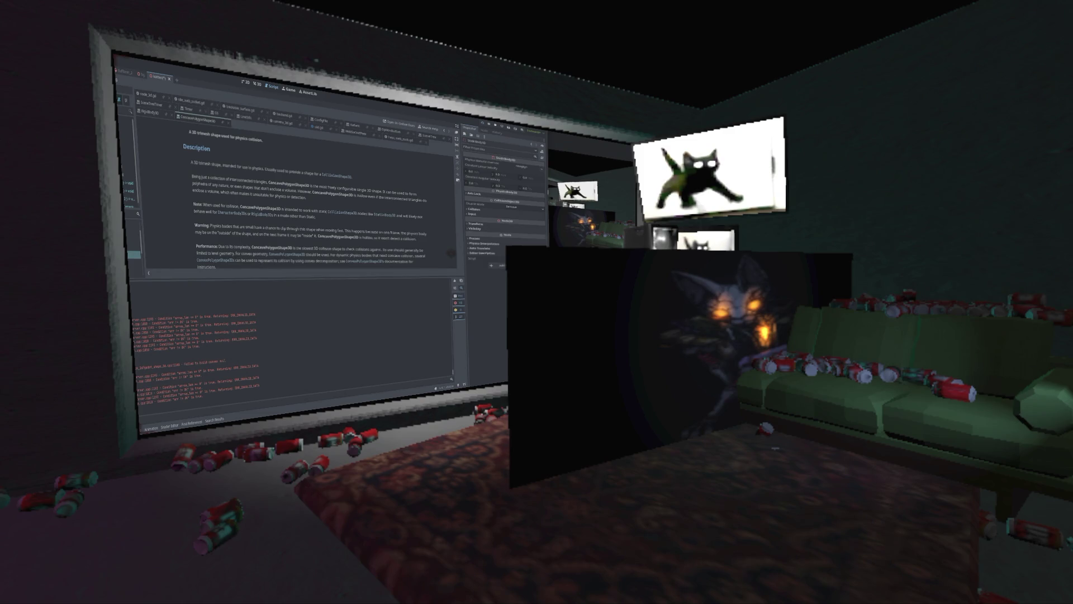
Step: Add a CollisionPolygon3D node, expand its points list, and return to the 3D view
key(ctrl+a)
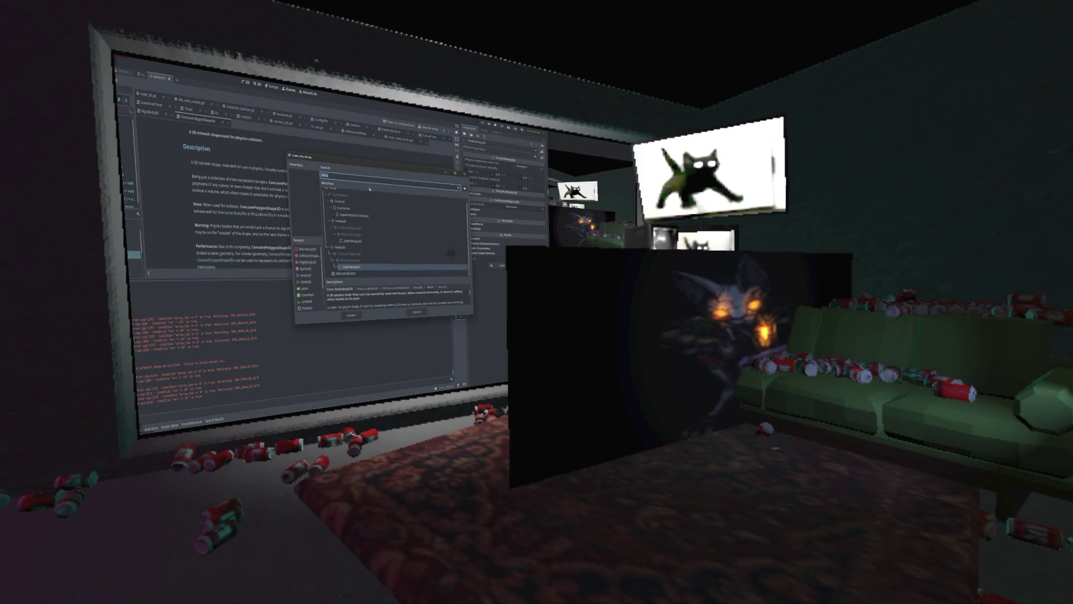
text(col)
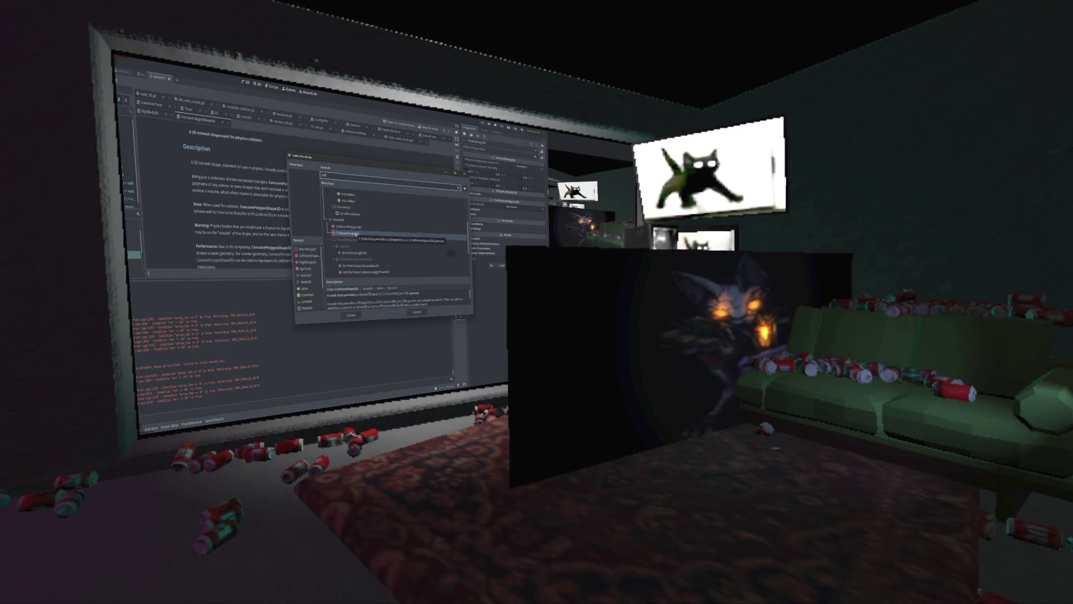
double_click(354, 227)
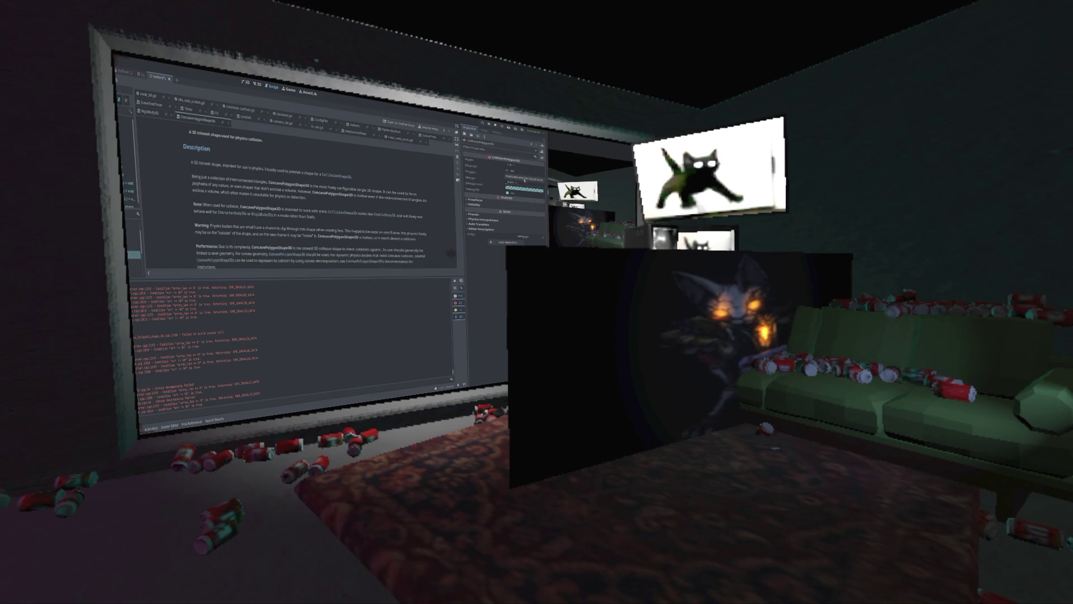
click(524, 178)
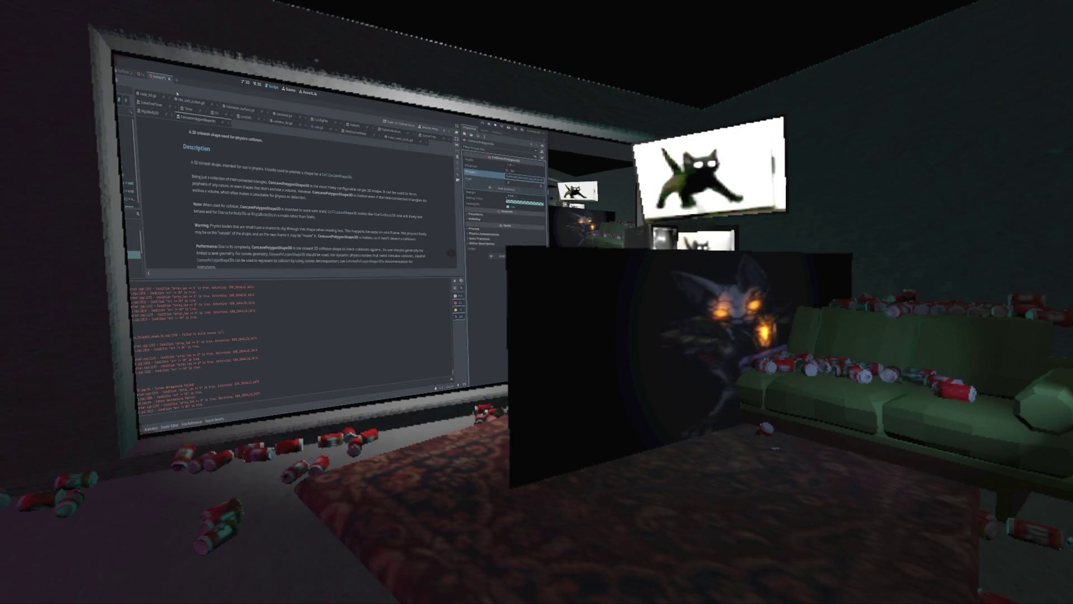
click(258, 86)
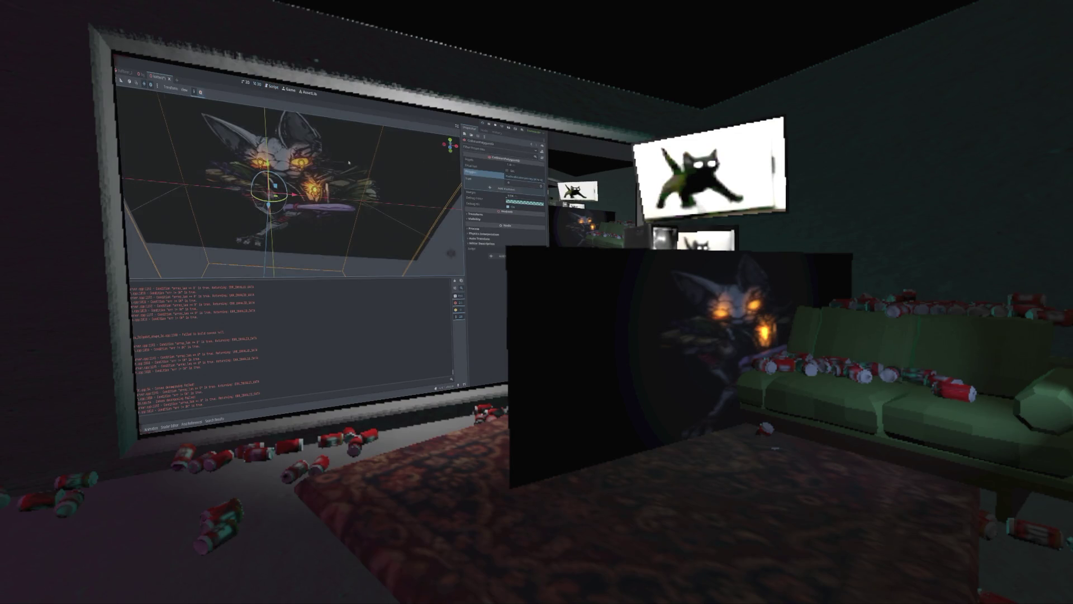
Step: Switch to front orthographic view, select the cat plane and expand its Transform properties
click(450, 147)
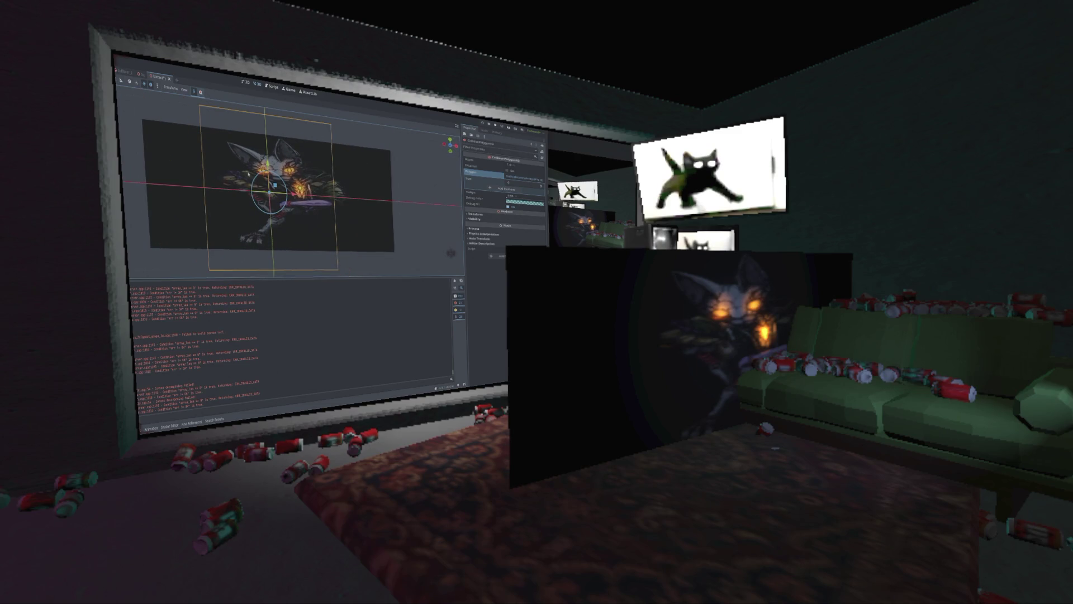
click(178, 223)
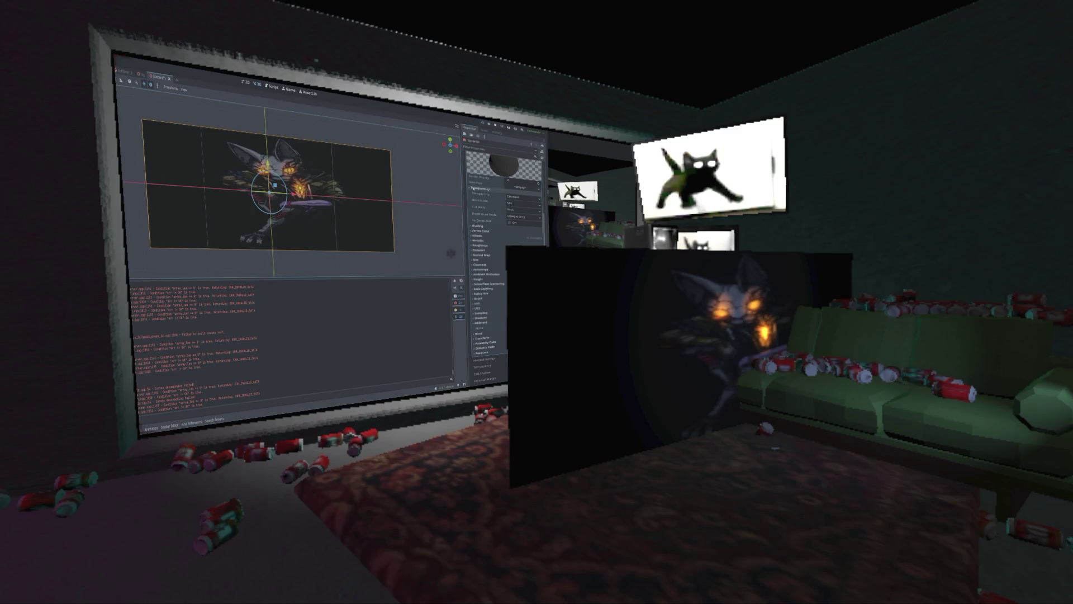
scroll(494, 343, down, 5)
scroll(495, 341, down, 1)
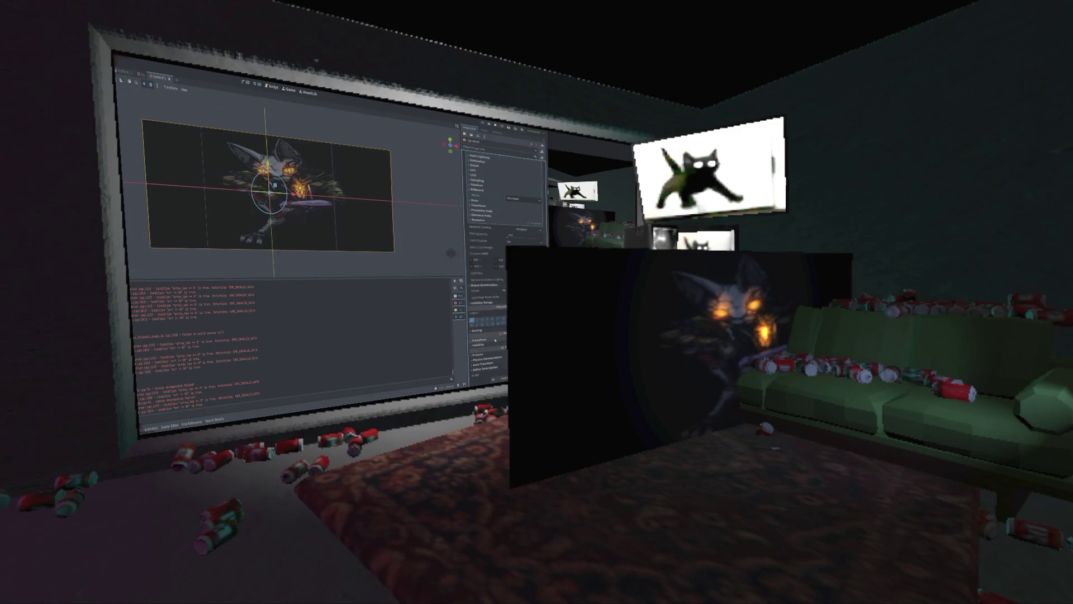
click(496, 339)
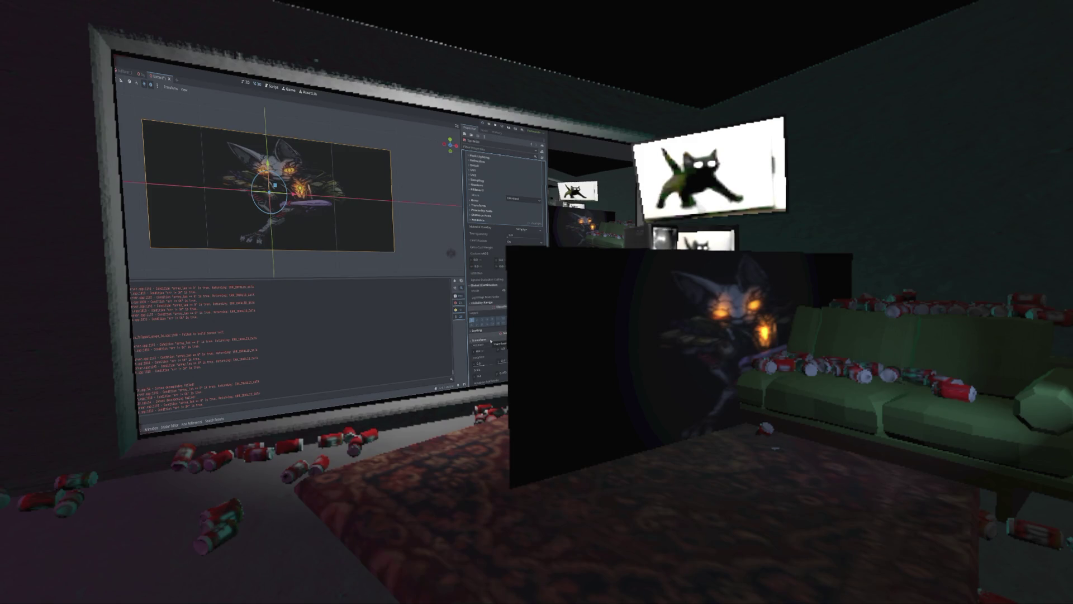
Step: Rotate the cat sprite upright and orbit around it to check it side-on
scroll(494, 335, down, 2)
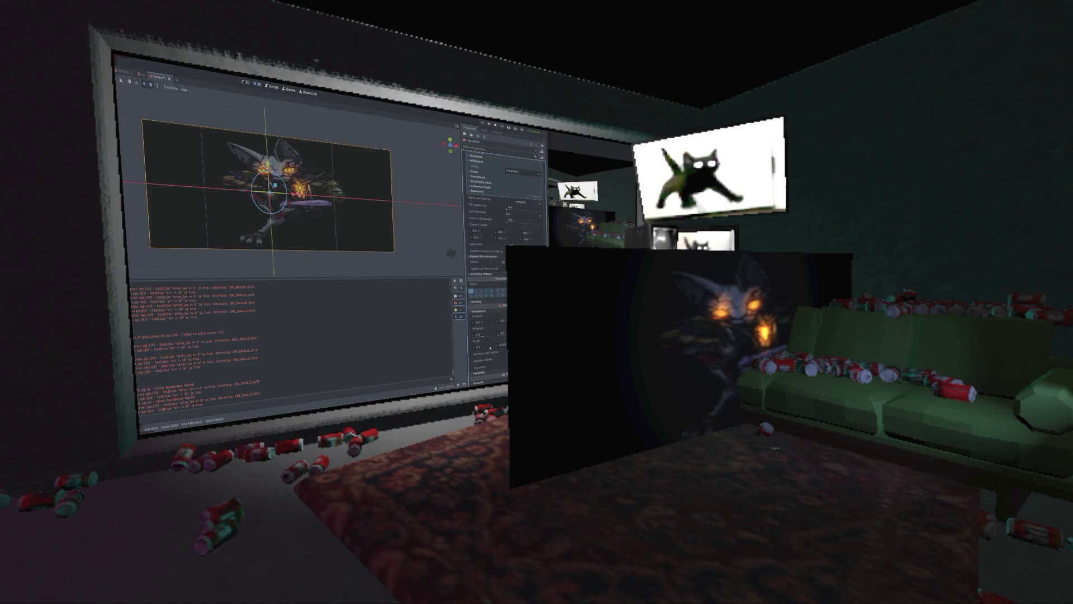
key(Return)
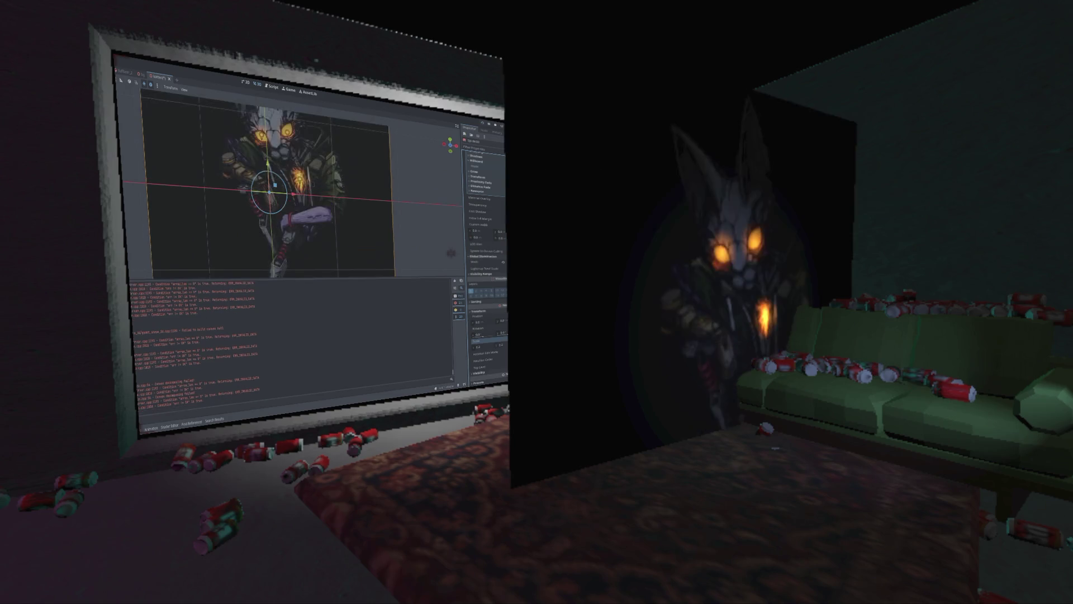
mouse_move(335, 196)
mouse_down()
mouse_move(372, 196)
mouse_move(346, 193)
mouse_up()
mouse_move(420, 193)
mouse_down()
mouse_move(342, 190)
mouse_move(369, 188)
mouse_up()
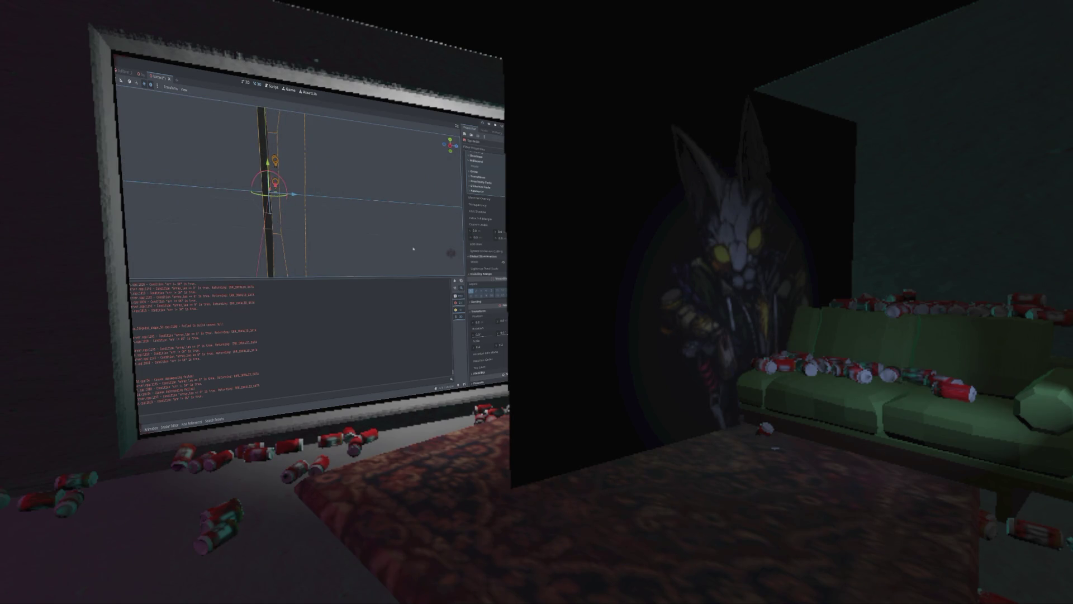
Step: Orbit around the sprite plane and collapse the Material Override, Animation and Region sections
drag(376, 200, 341, 172)
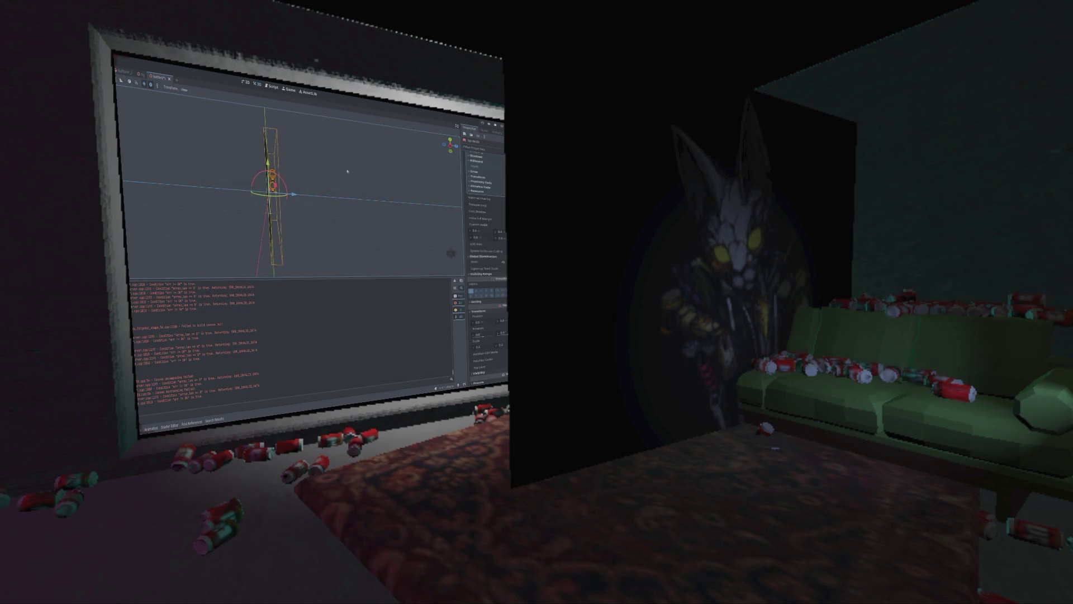
scroll(486, 206, up, 10)
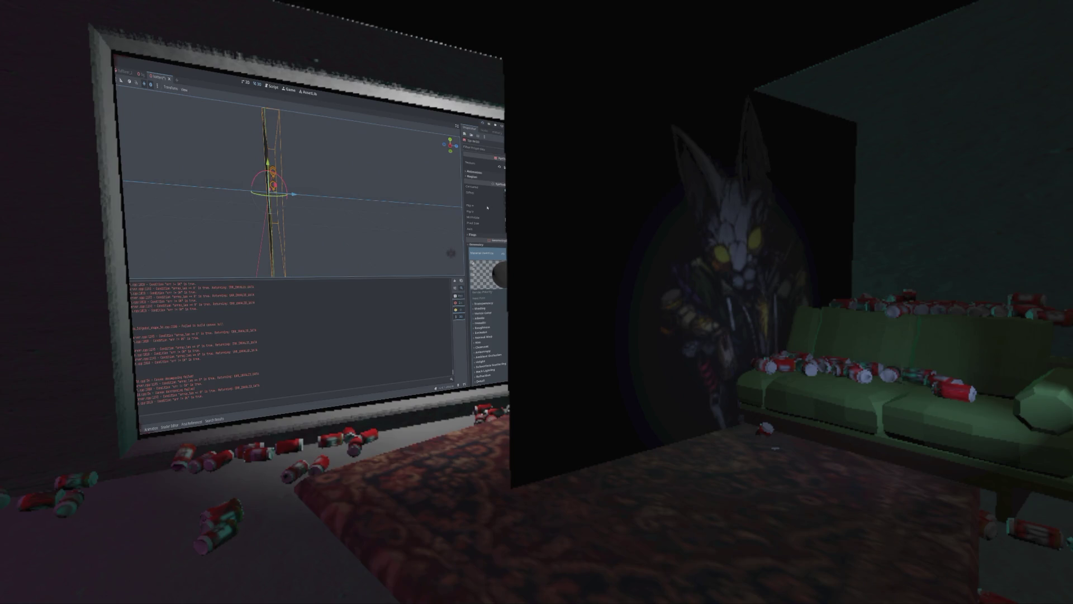
click(470, 235)
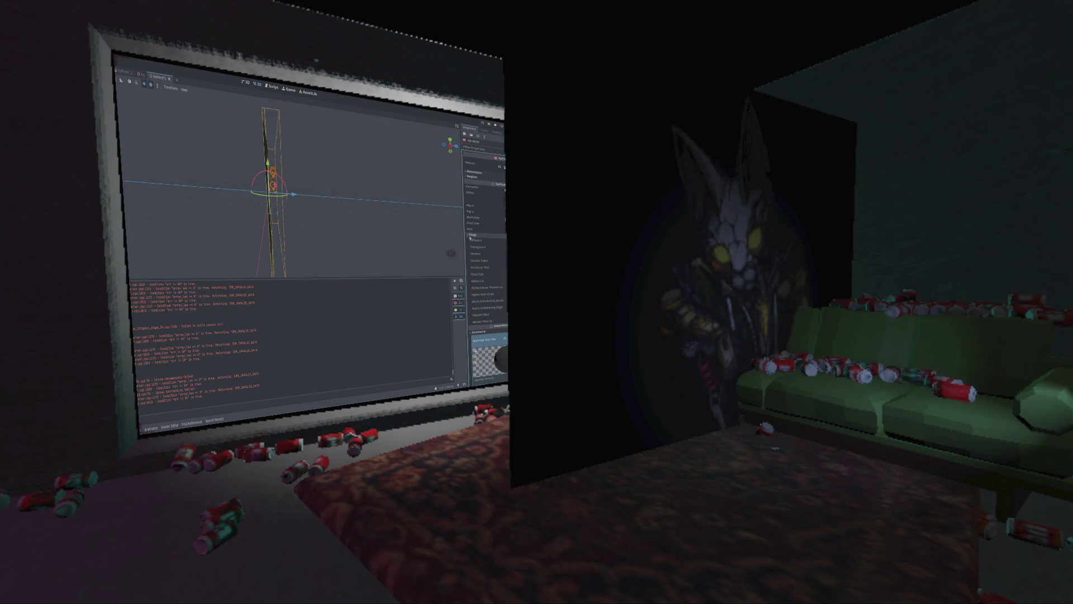
click(471, 249)
click(472, 251)
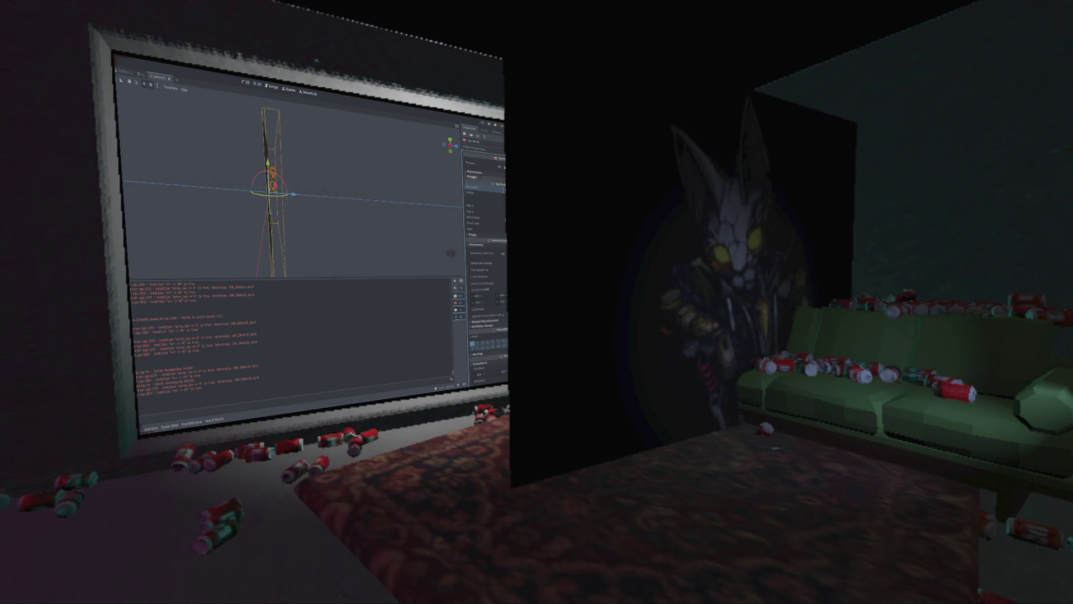
click(474, 175)
click(471, 174)
click(468, 173)
click(466, 173)
click(466, 176)
Step: Set the sprite's Billboard flag to Enabled under Flags
click(473, 234)
scroll(473, 208, down, 1)
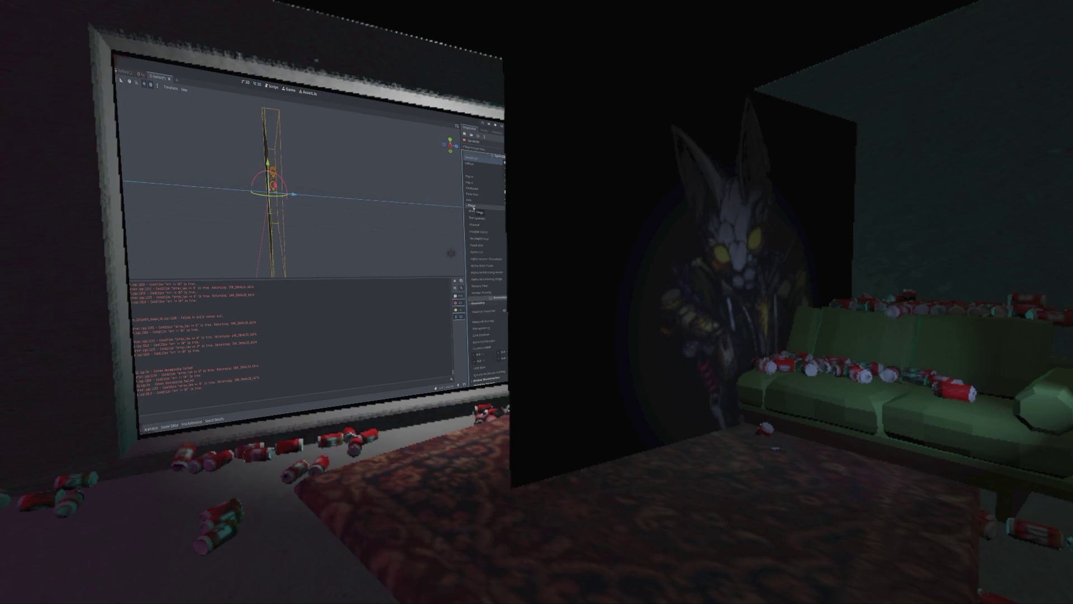
click(473, 212)
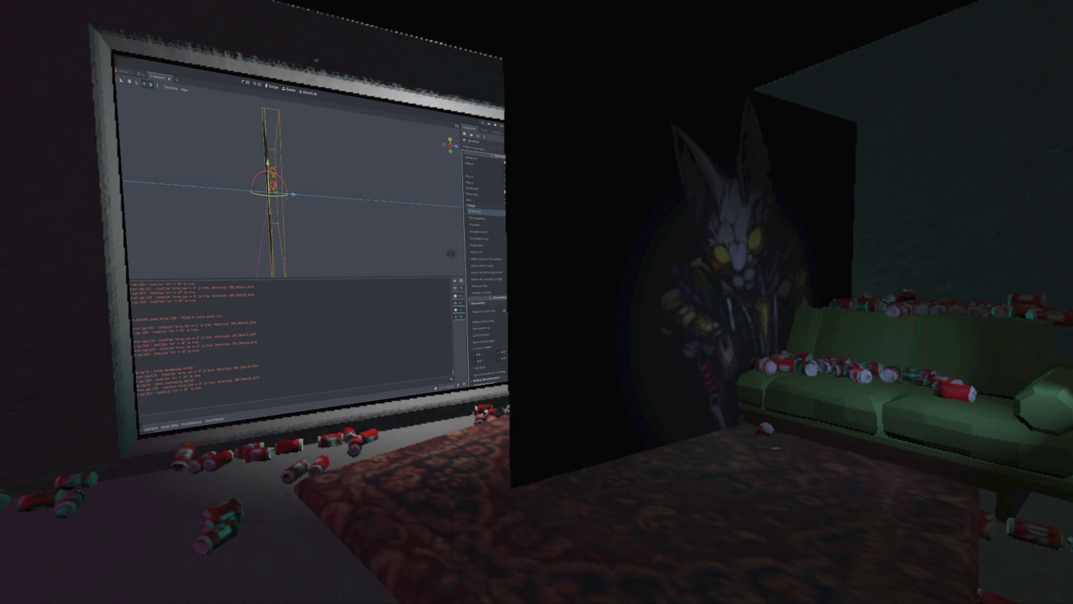
click(501, 212)
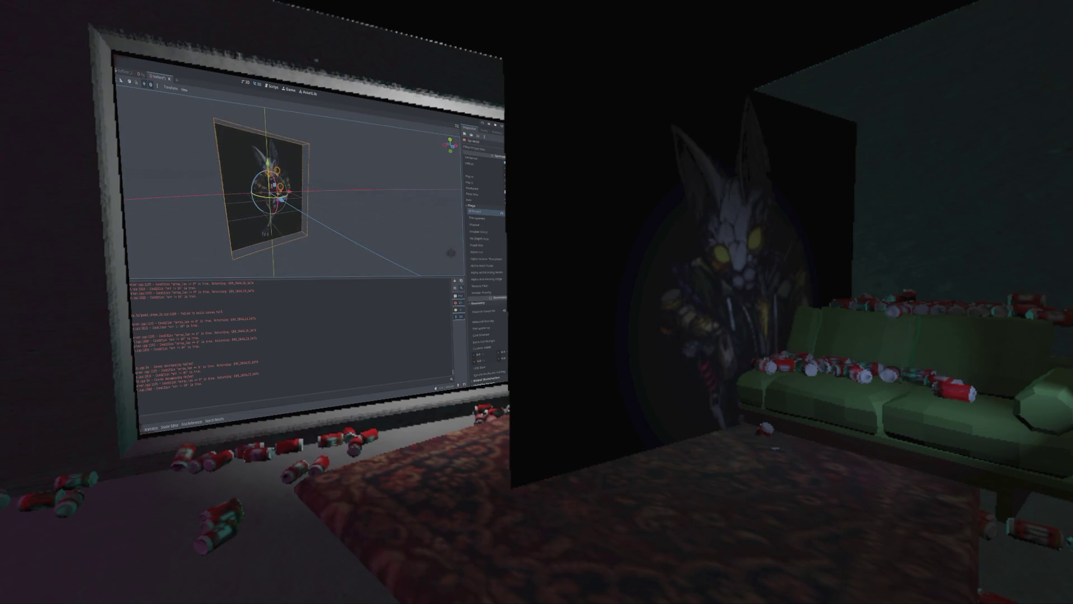
Step: Toggle the sprite's Transparent and Shaded flags and change its Alpha Cut mode
click(503, 219)
click(502, 225)
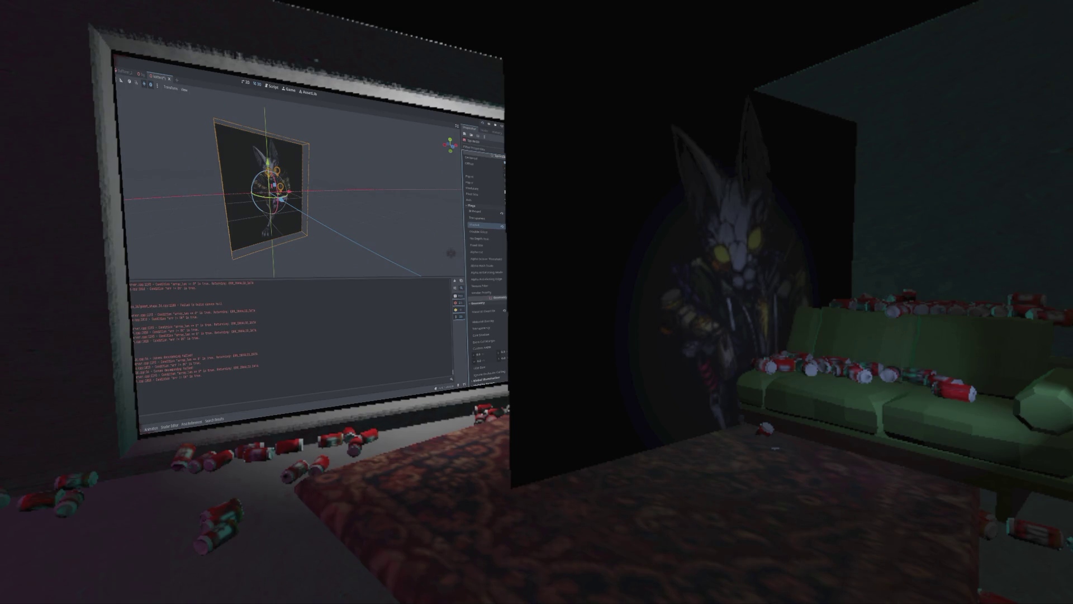
click(502, 252)
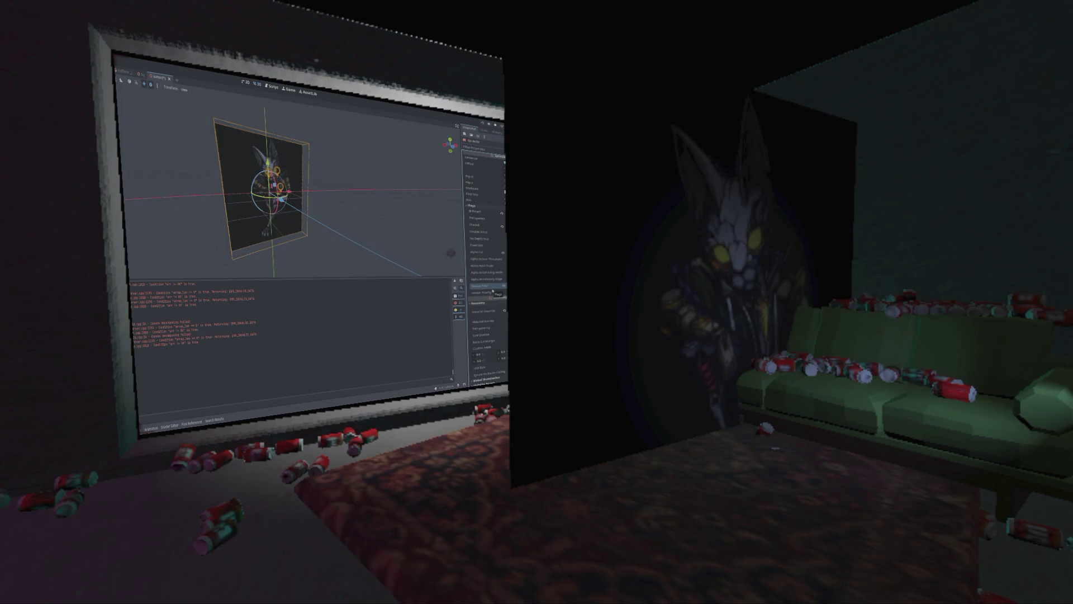
scroll(487, 329, down, 1)
scroll(488, 331, down, 1)
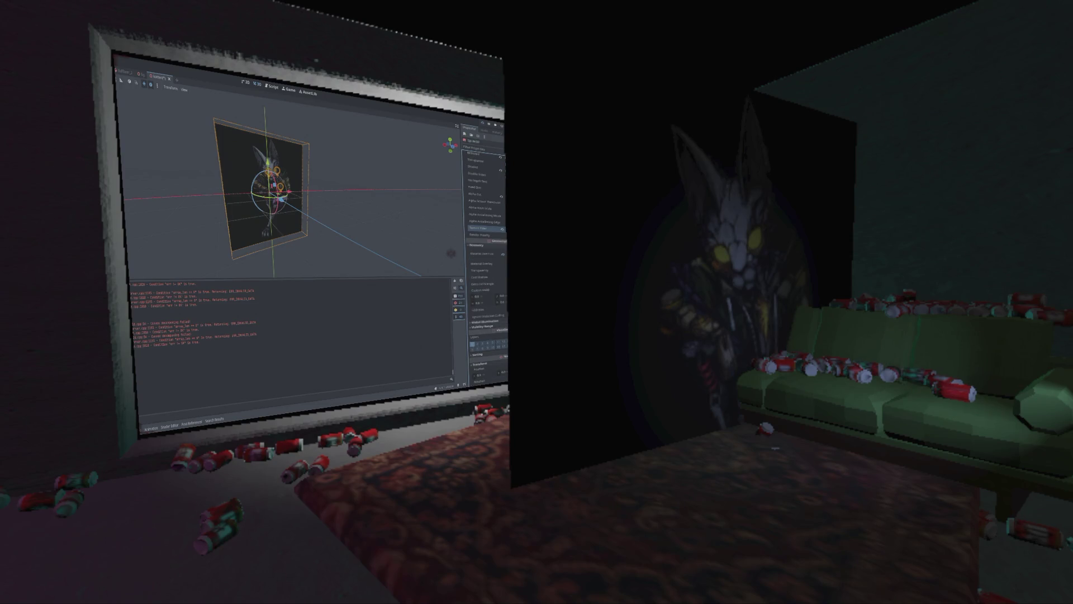
scroll(487, 330, down, 1)
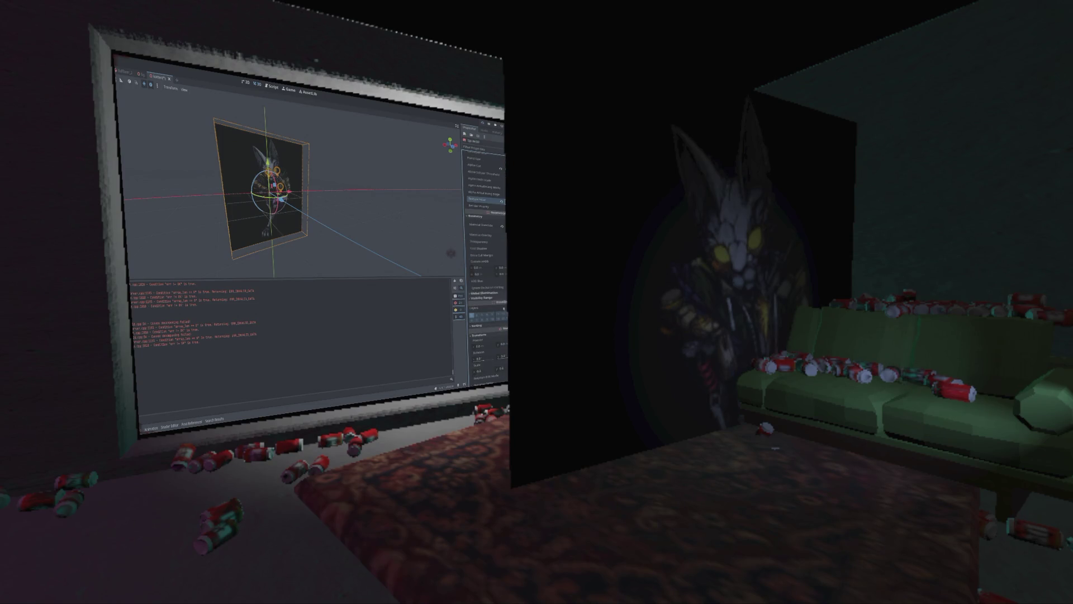
click(498, 294)
click(500, 294)
scroll(494, 301, down, 2)
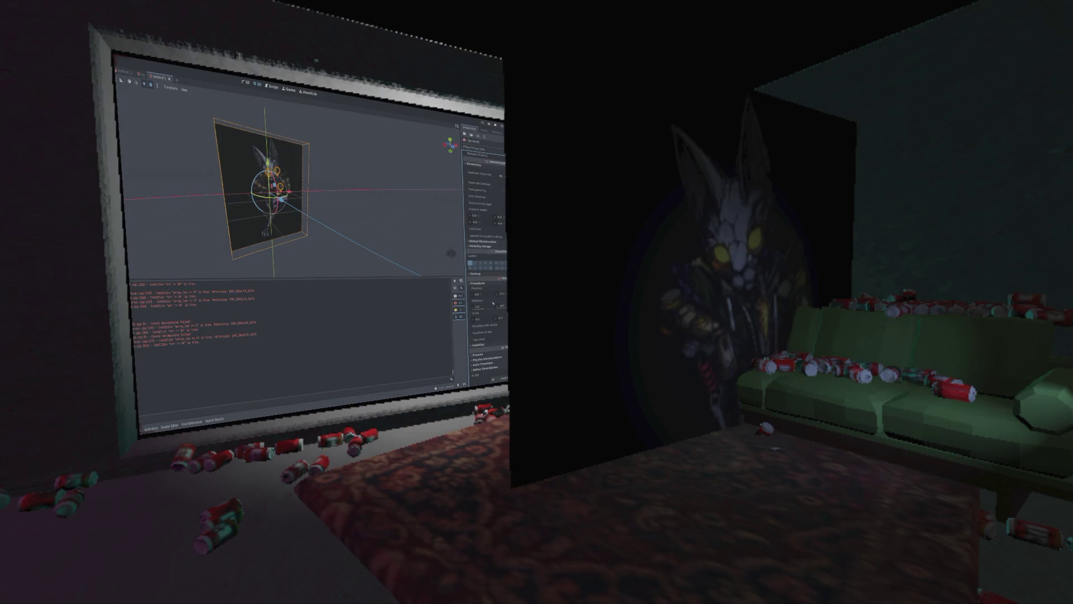
Step: Edit the sprite's Transform Scale X and set its axis to X-Axis
click(478, 319)
key(Return)
scroll(482, 352, up, 6)
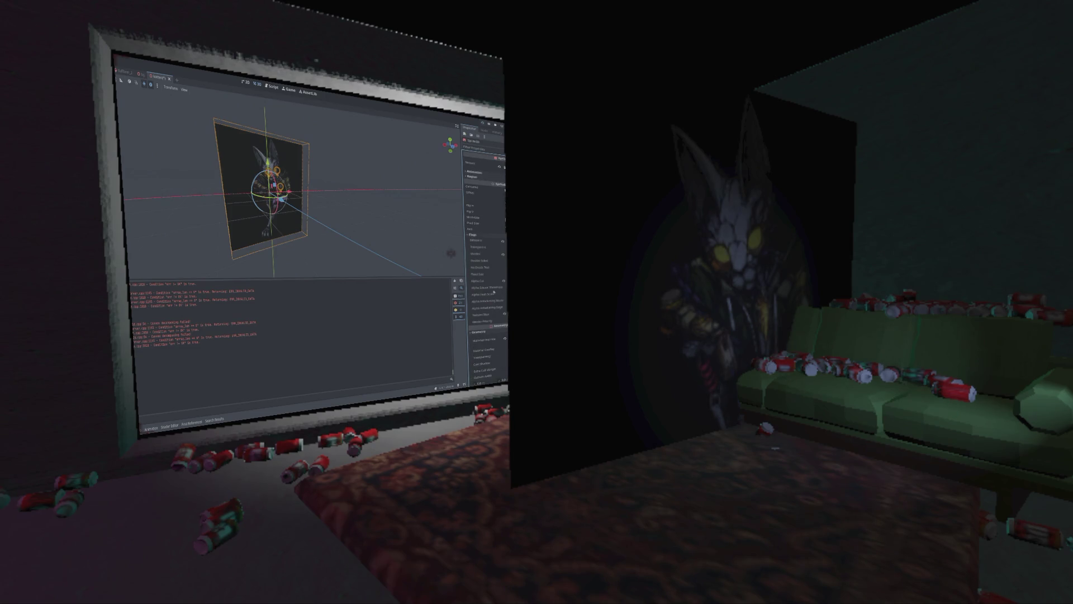
click(477, 235)
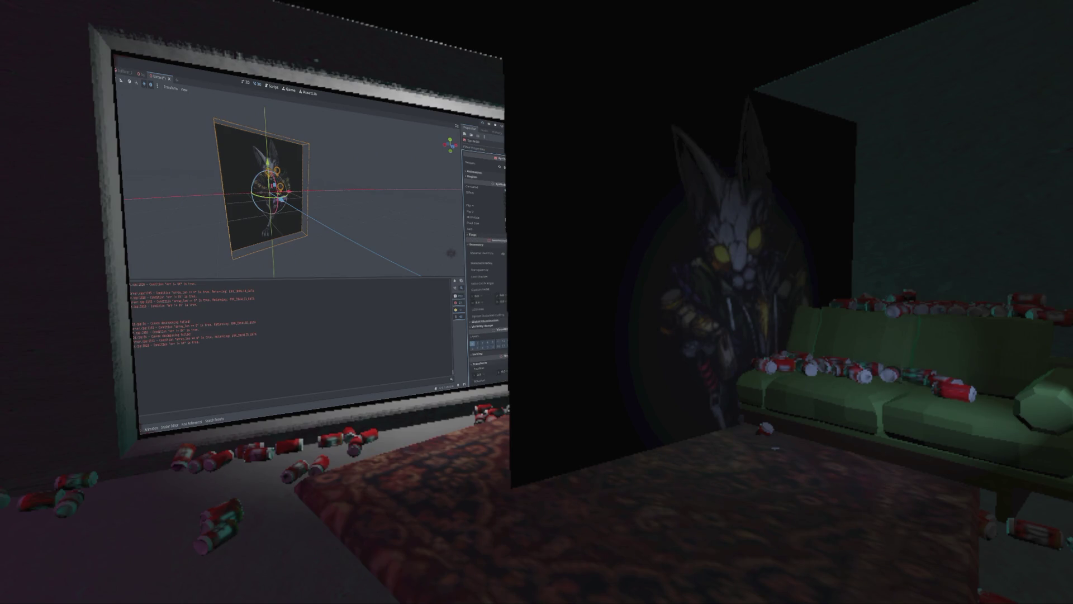
click(486, 229)
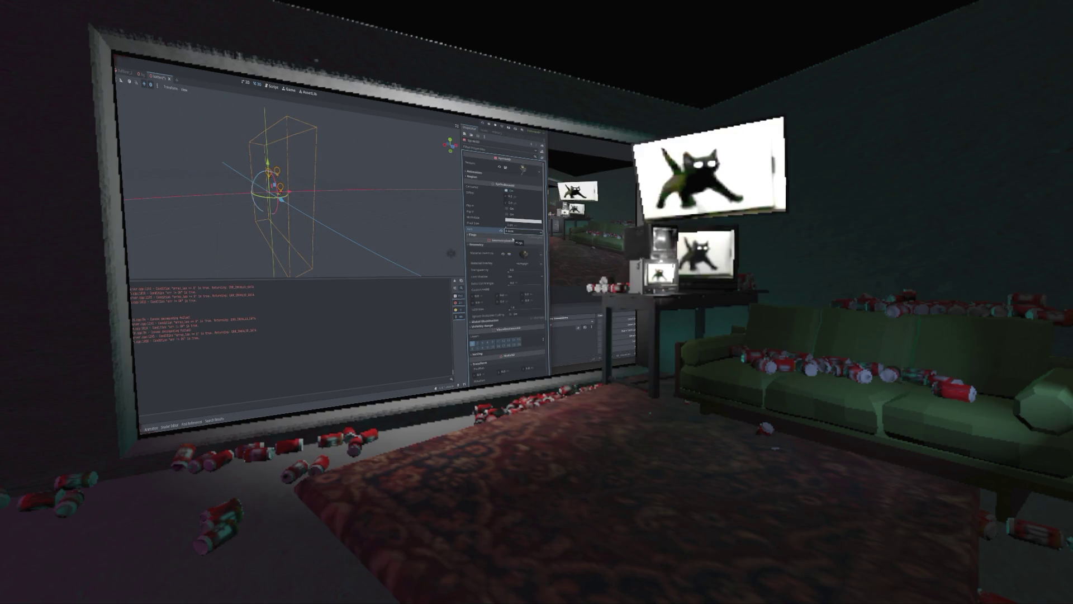
Step: Try a flat axis on the sprite, restore it upright, and test another transparency setting
click(520, 230)
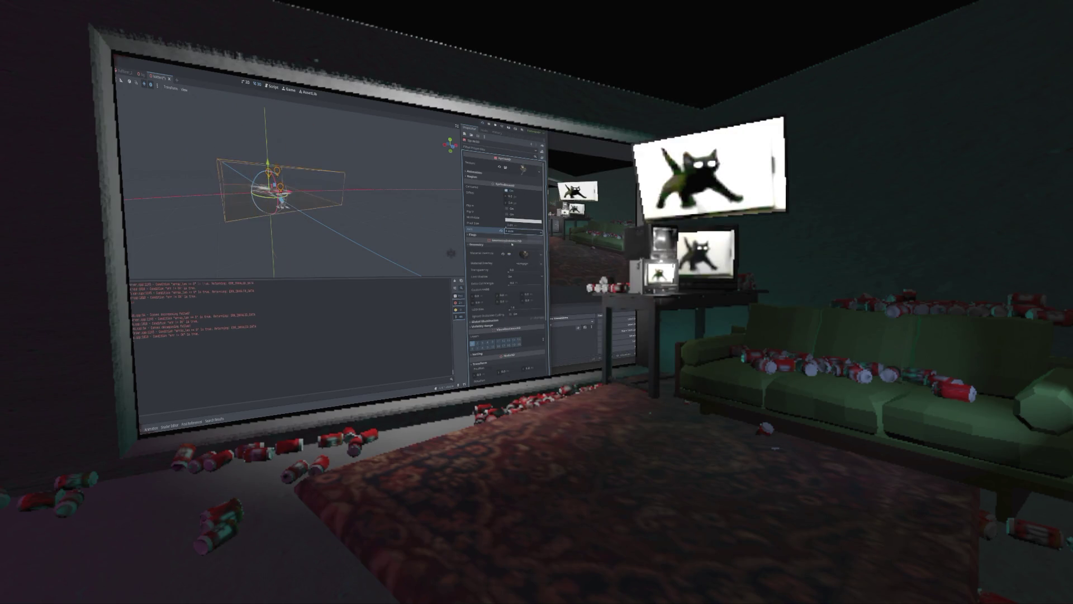
click(512, 244)
click(520, 230)
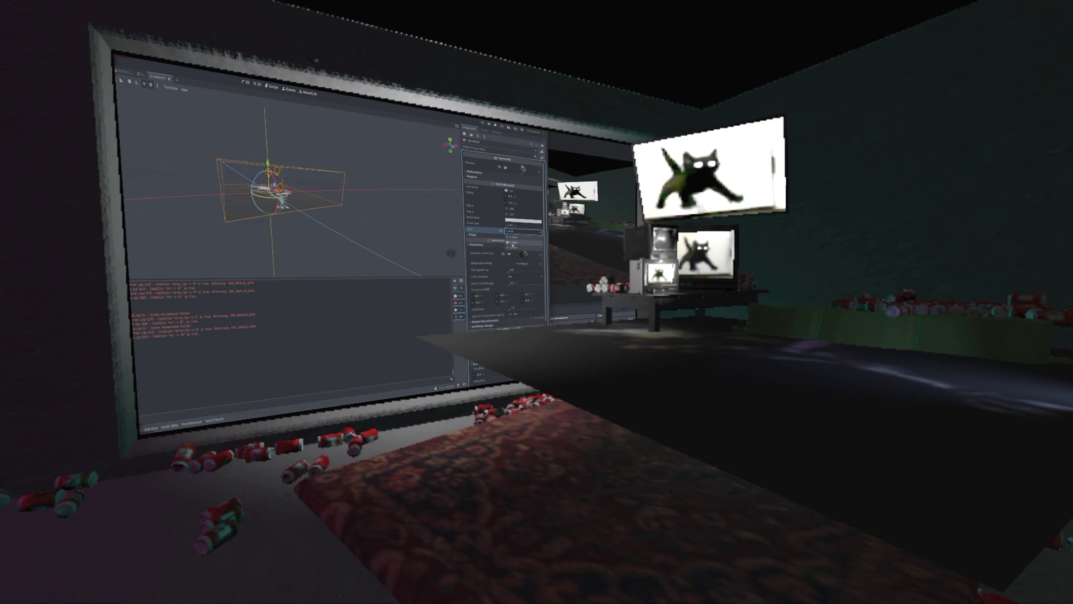
click(512, 246)
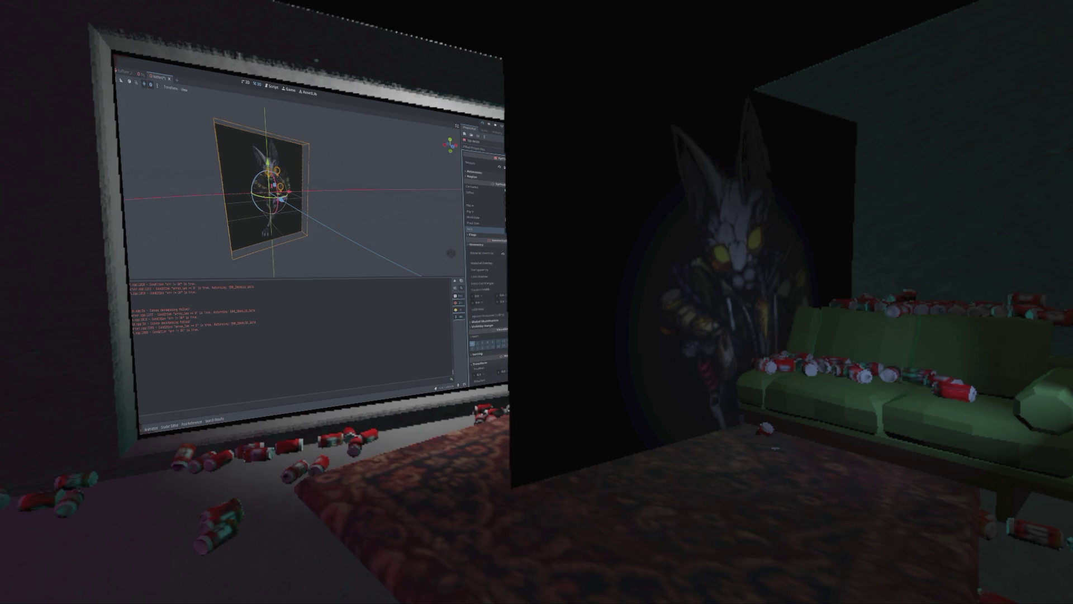
click(501, 270)
click(500, 270)
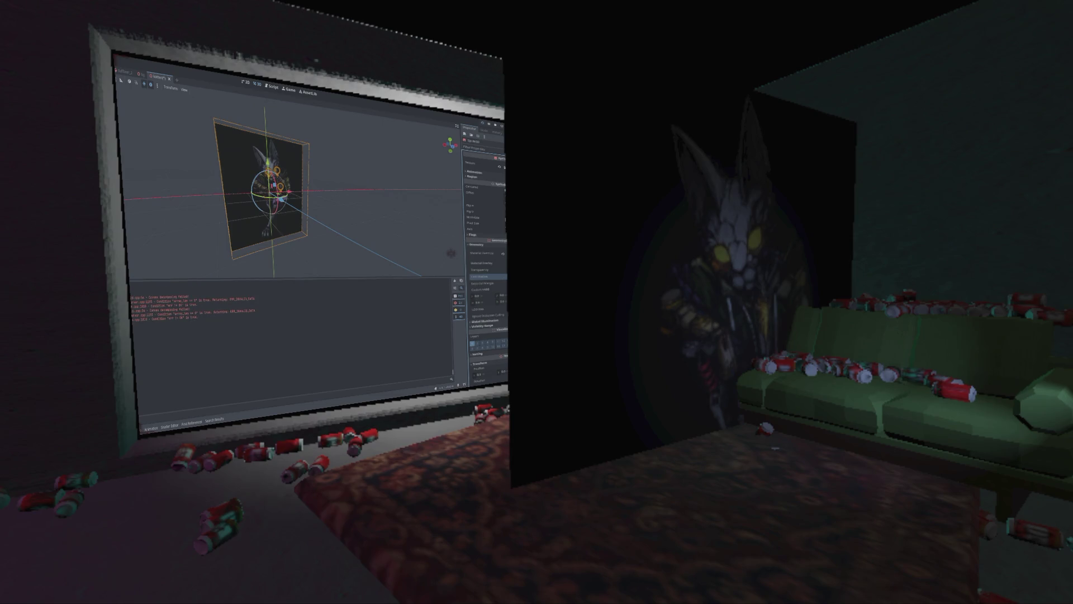
Step: Hide the poster wall with its Visible checkbox, then make it visible again
click(496, 322)
click(497, 321)
scroll(491, 316, down, 3)
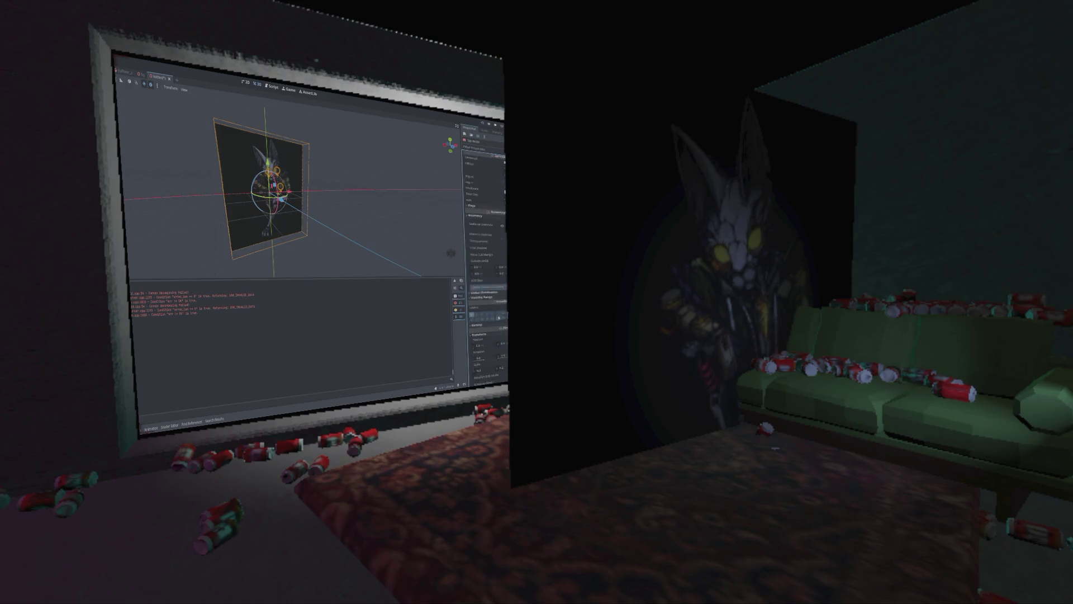
scroll(492, 311, down, 1)
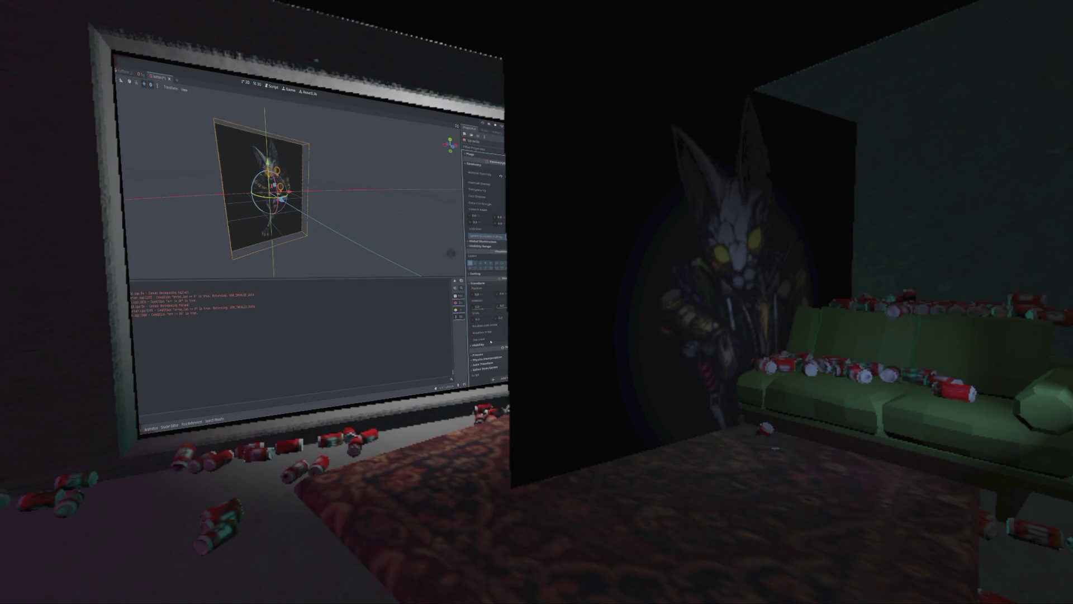
click(479, 345)
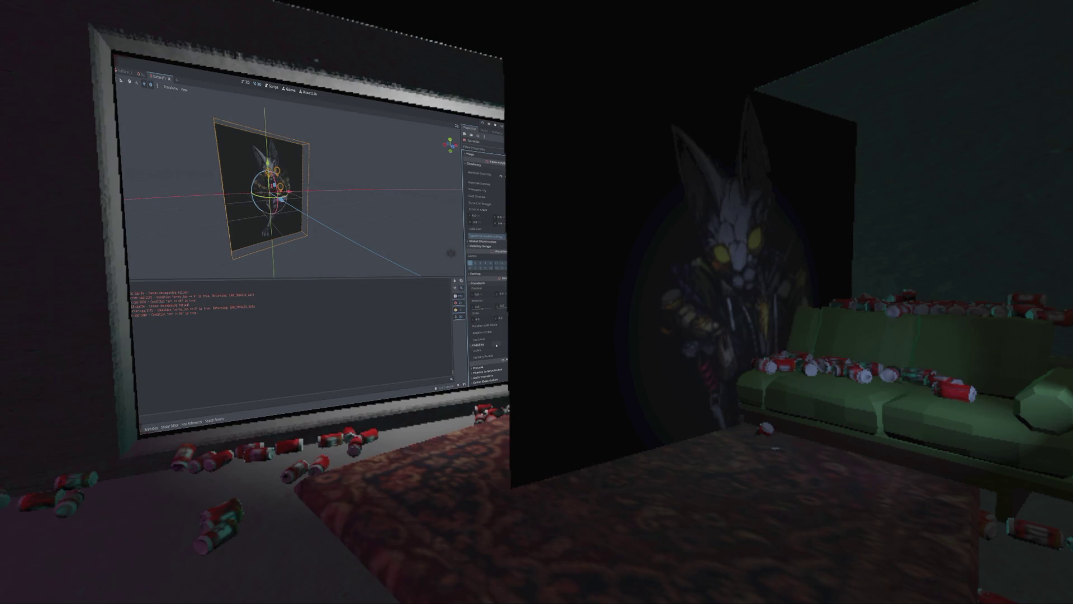
click(494, 350)
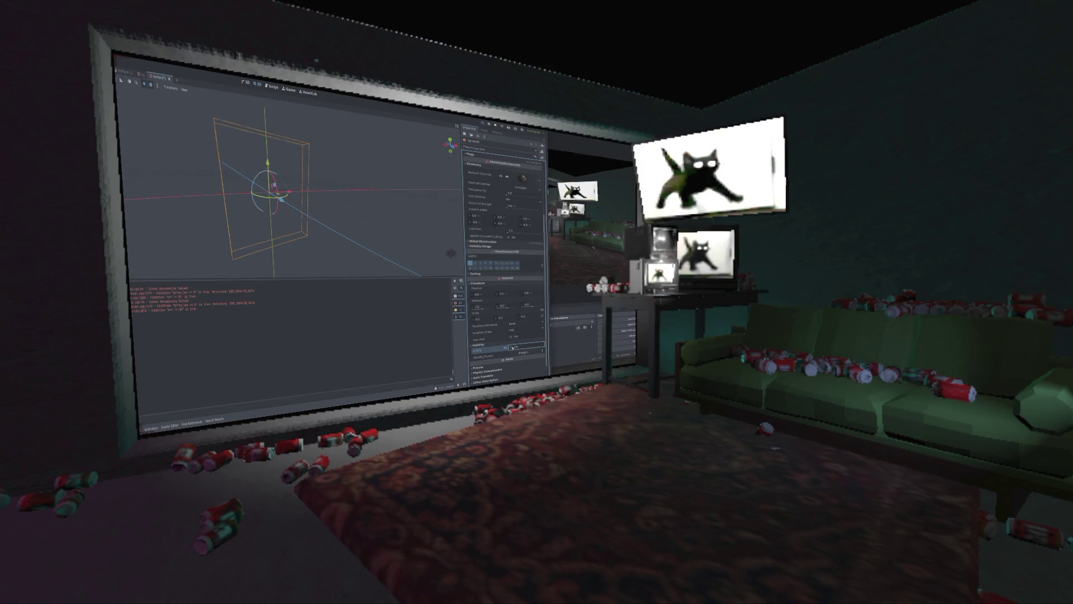
click(494, 351)
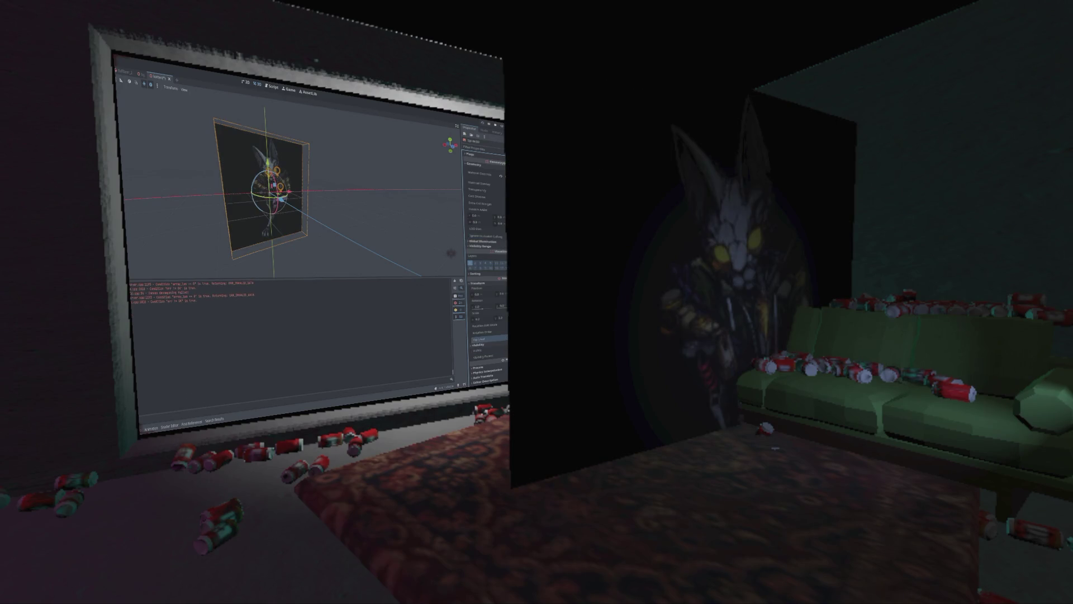
Step: Edit the Custom AABB value and collapse the geometry settings
scroll(497, 327, down, 1)
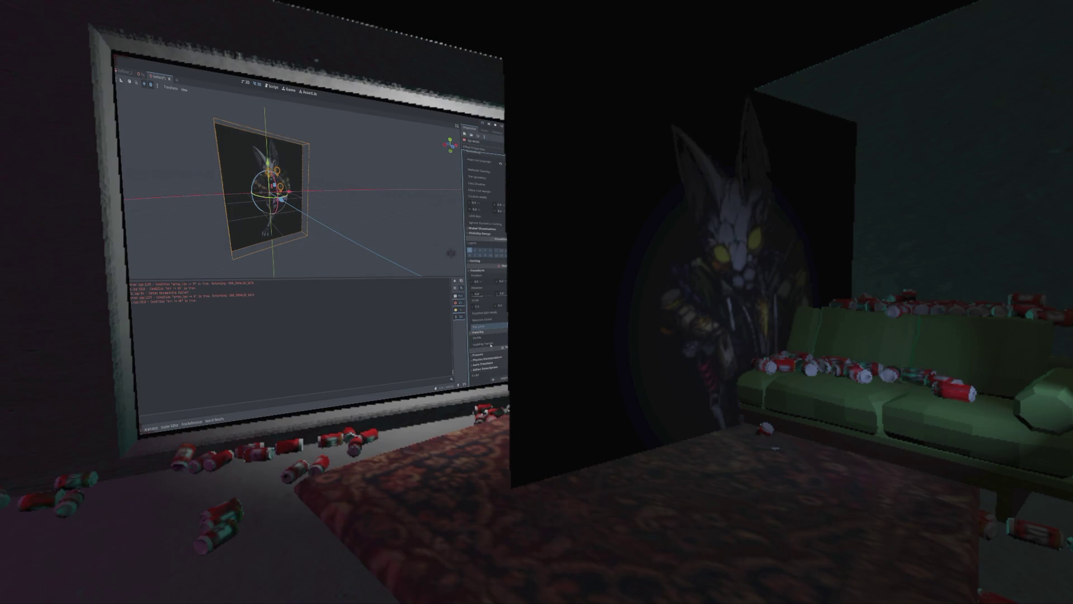
scroll(485, 333, up, 1)
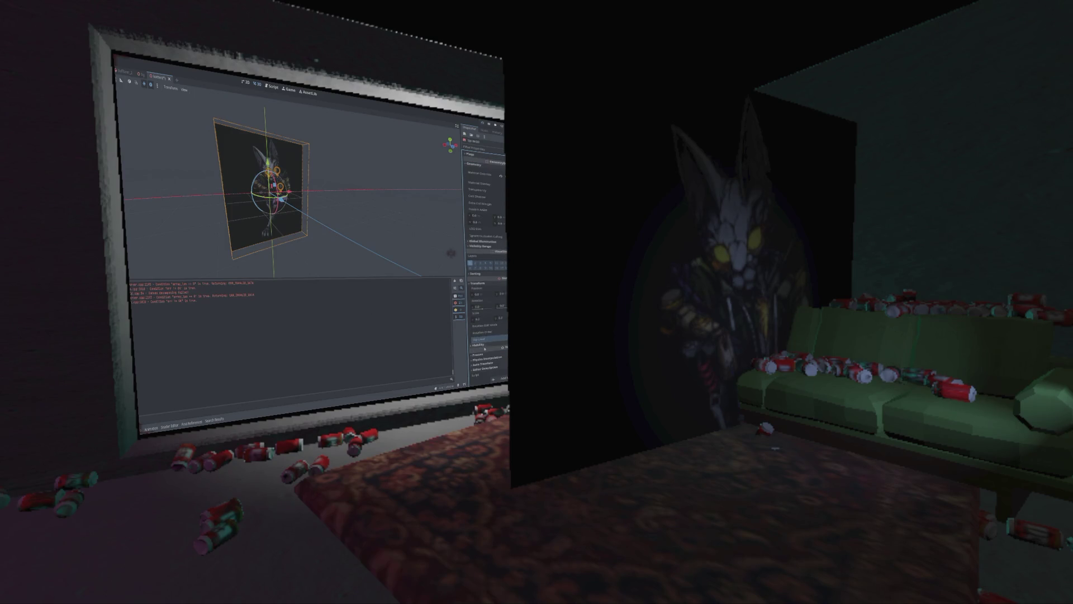
scroll(483, 305, up, 6)
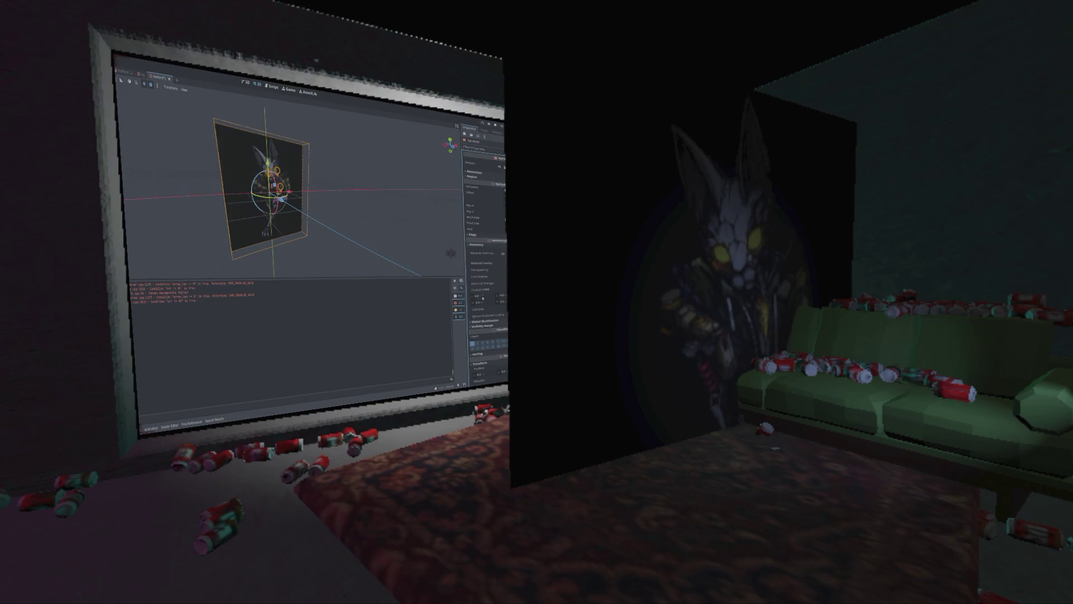
click(479, 296)
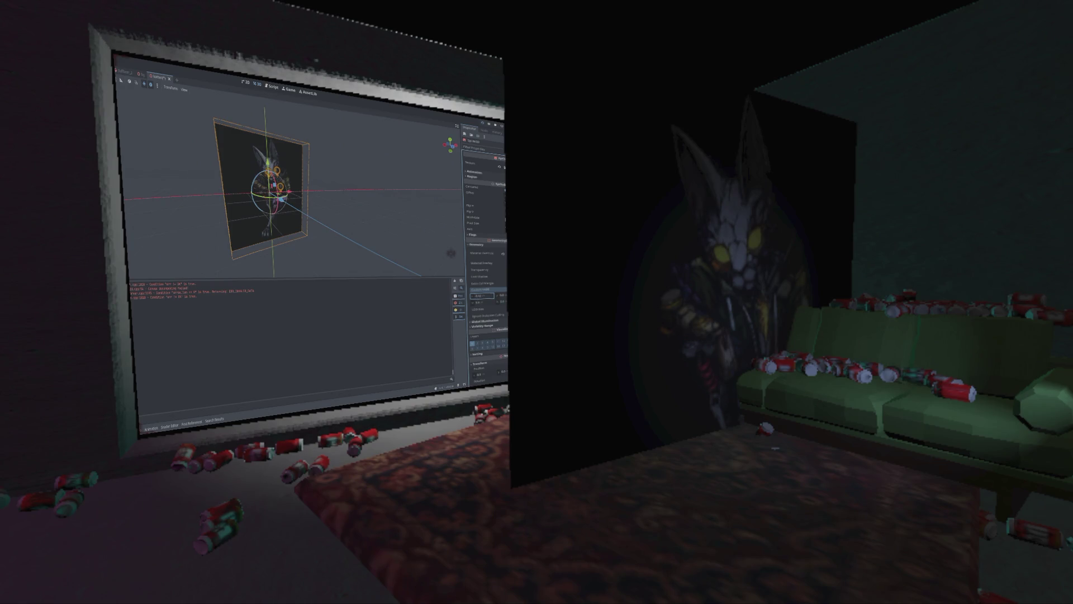
key(Return)
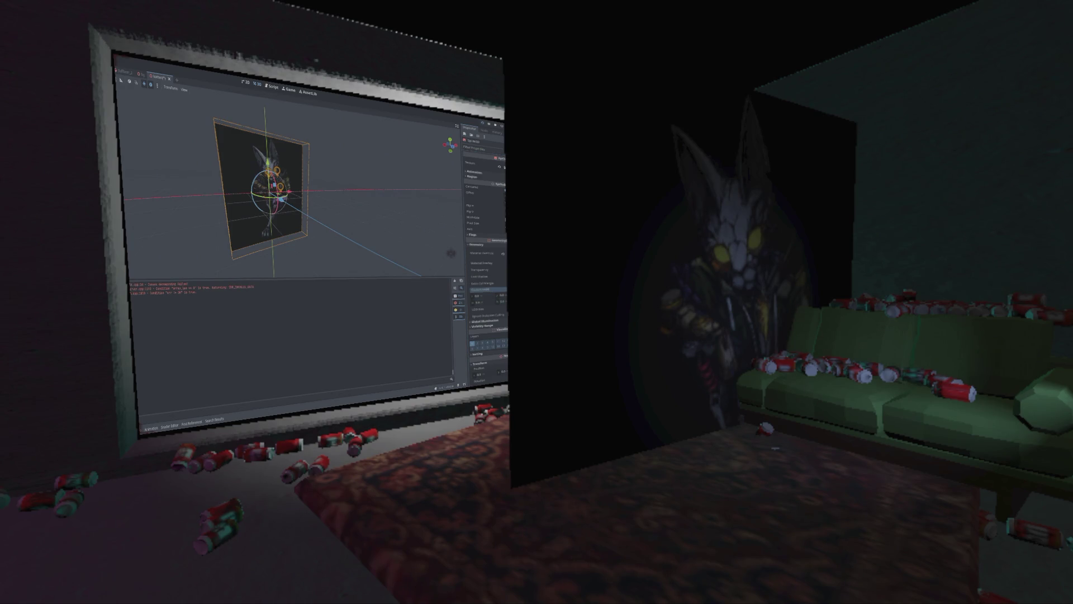
click(481, 246)
Step: Select the StaticBody3D's CollisionPolygon3D and orbit to view the polygon edge-on
drag(335, 234, 278, 225)
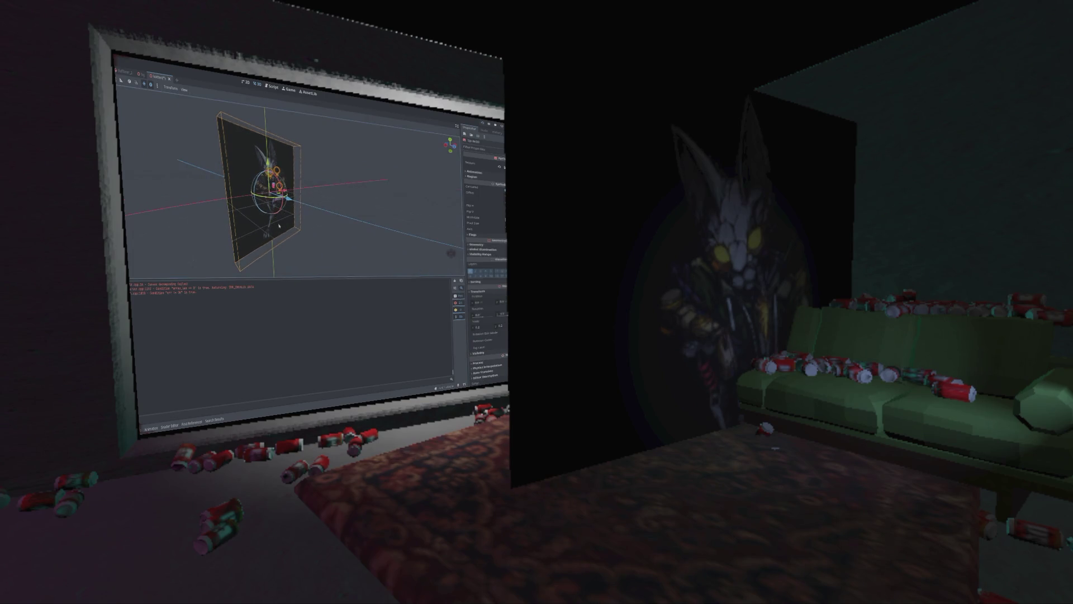
click(263, 190)
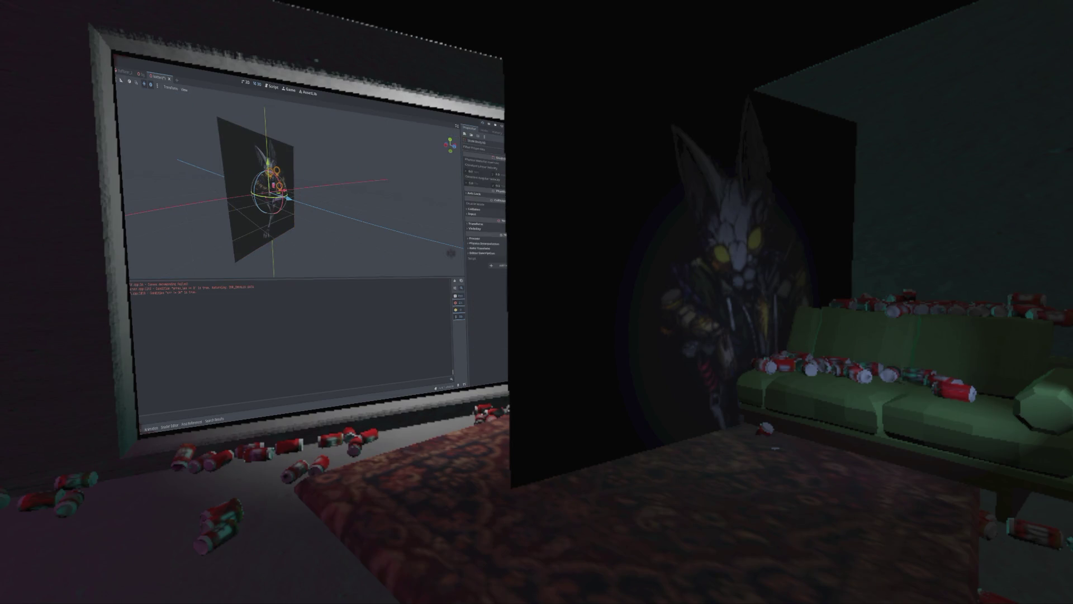
click(268, 193)
mouse_move(291, 187)
mouse_down()
mouse_move(337, 186)
mouse_move(334, 172)
mouse_up()
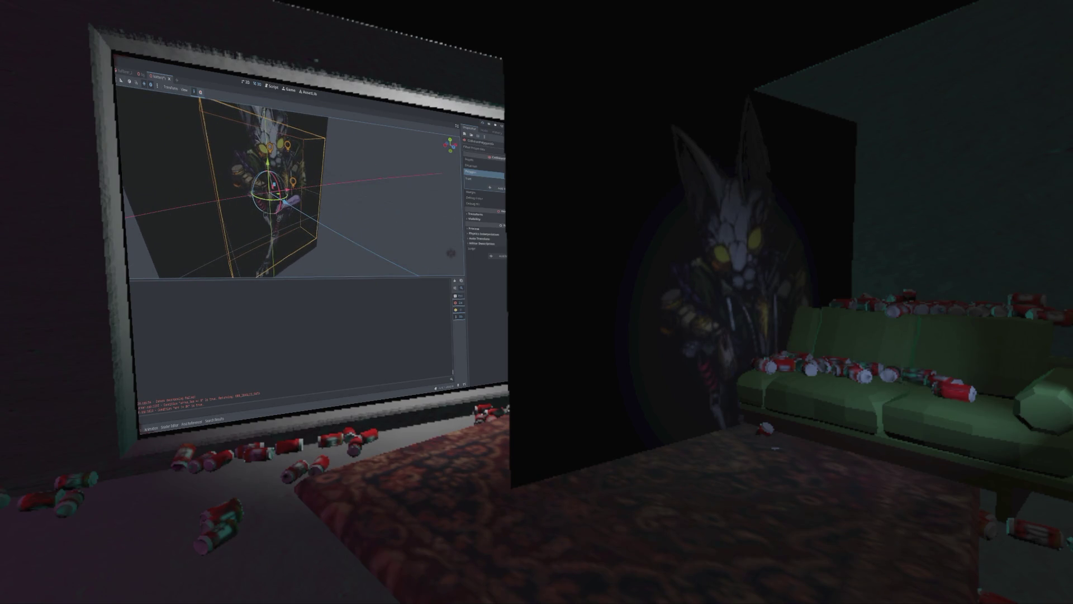
Step: Collapse the CollisionPolygon3D's Polygon point list in the Inspector
click(484, 172)
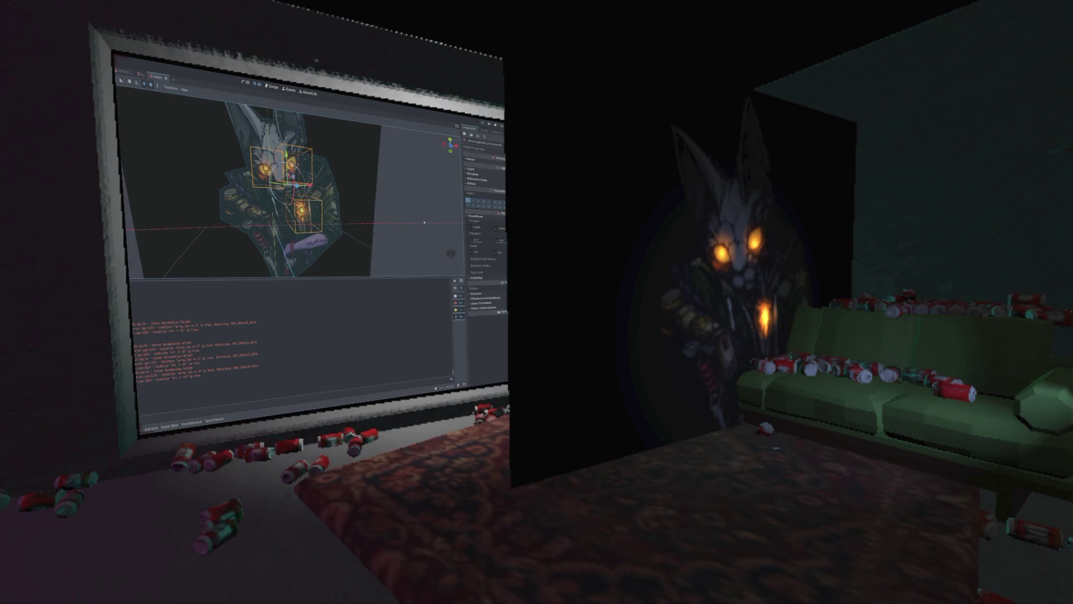
Step: In OBS, select the GAME scene and show Display Capture as a fullscreen projector on the monitor
key(super+w)
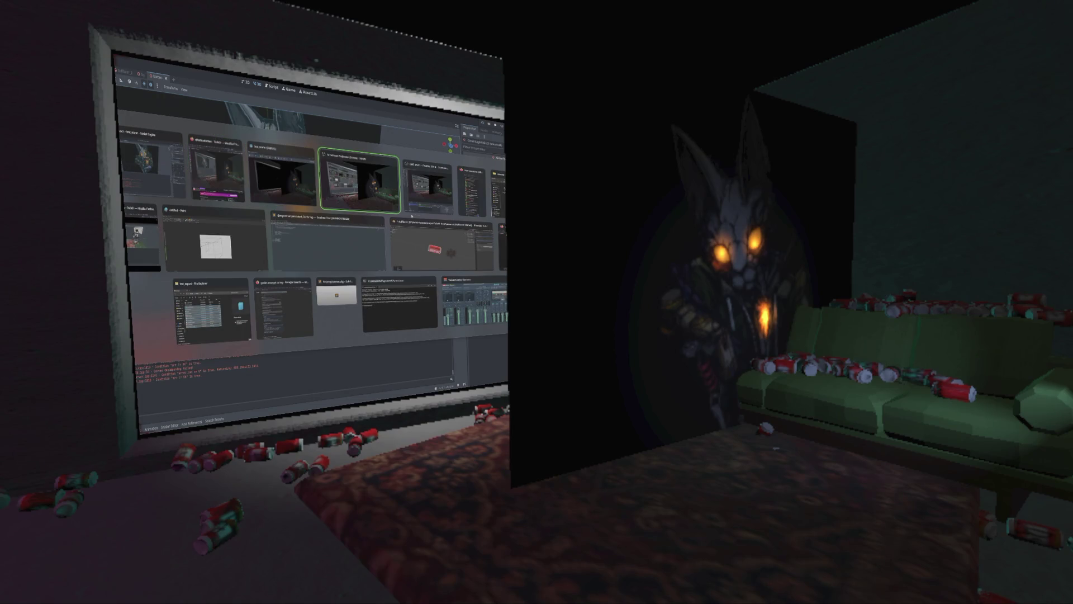
click(411, 215)
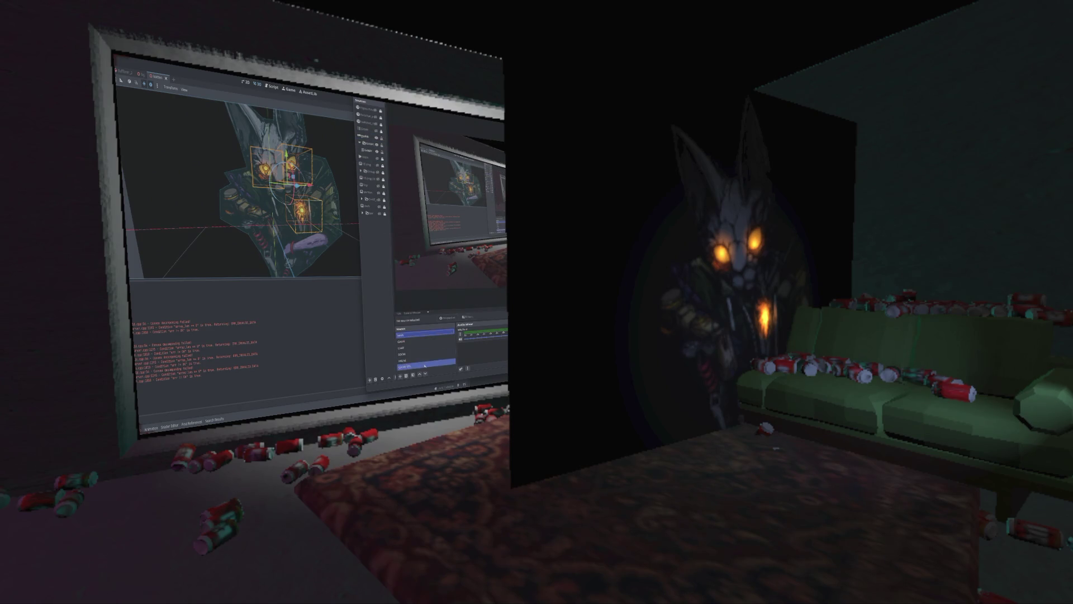
click(405, 339)
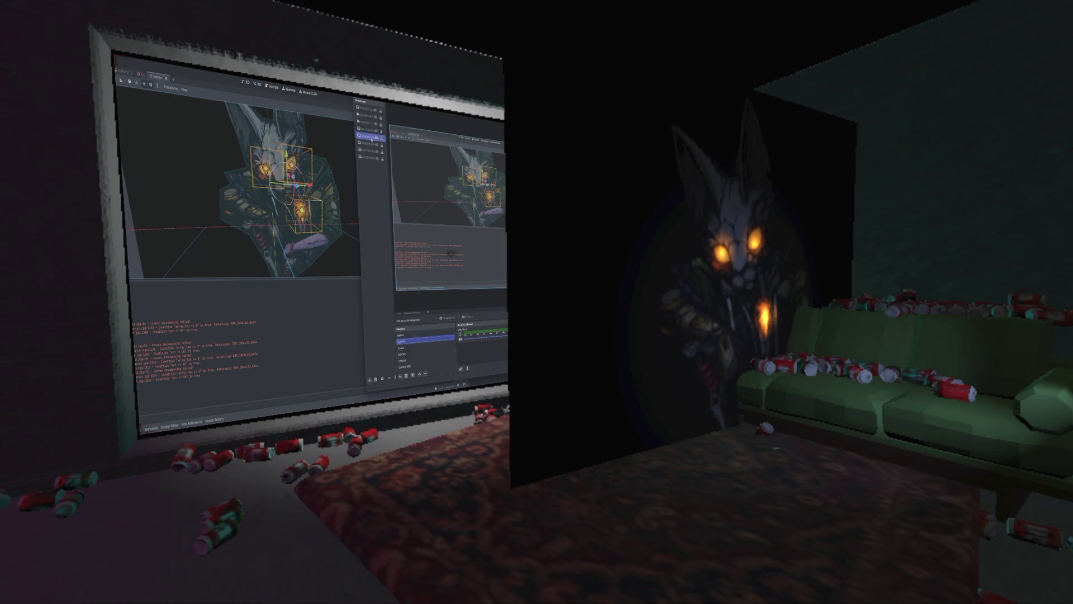
right_click(372, 139)
mouse_move(416, 261)
click(450, 261)
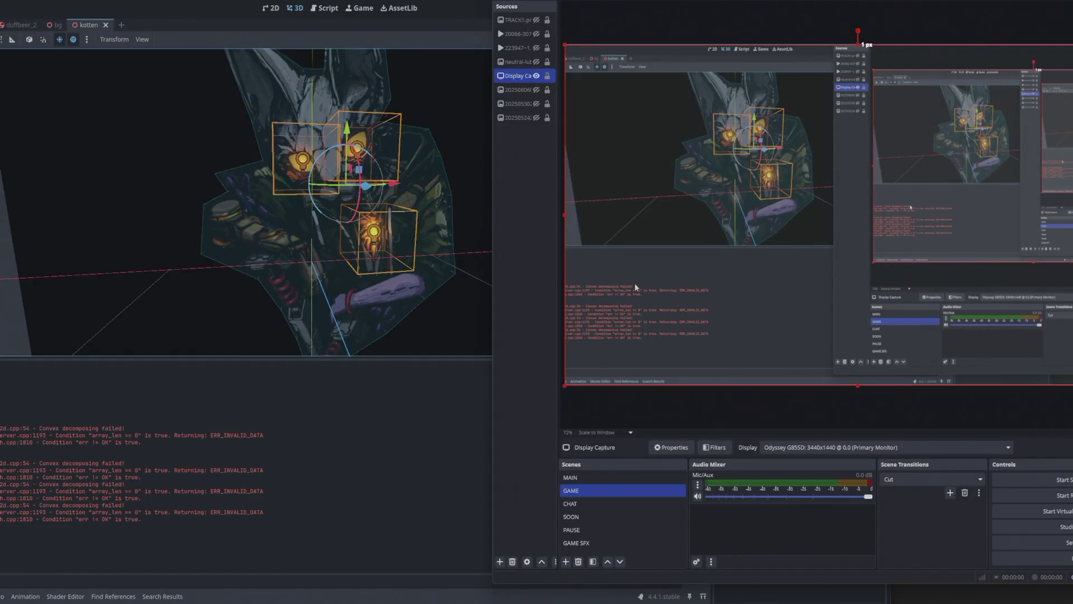
key(alt+Tab)
key(alt+Tab)
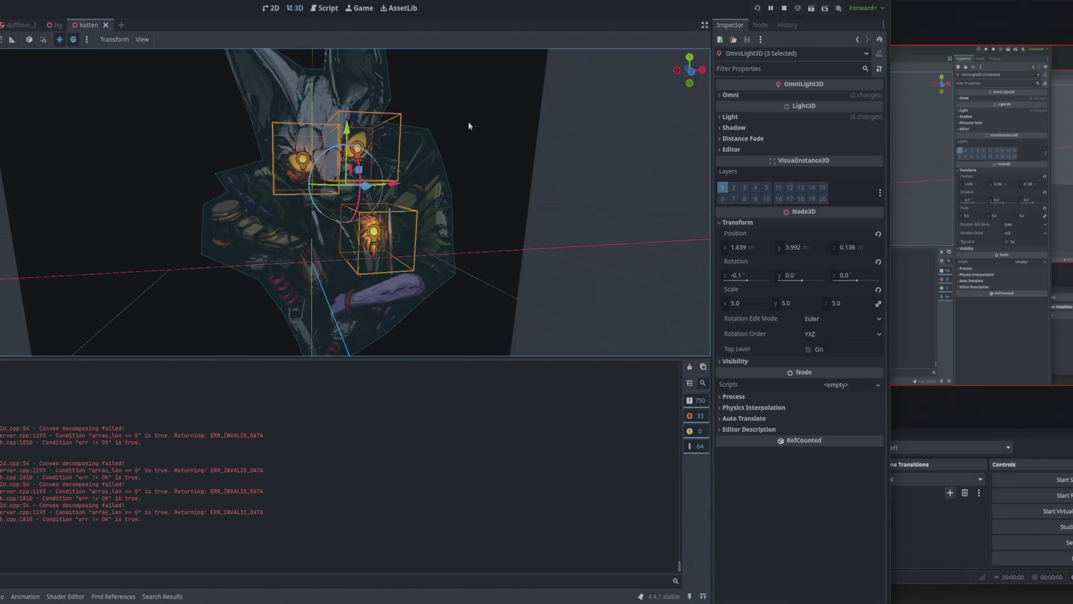
Step: Select the cat Sprite3D, expand its Geometry section and open the Material Override options
mouse_move(521, 162)
mouse_down()
mouse_move(498, 163)
mouse_move(616, 176)
mouse_up()
click(552, 166)
click(471, 143)
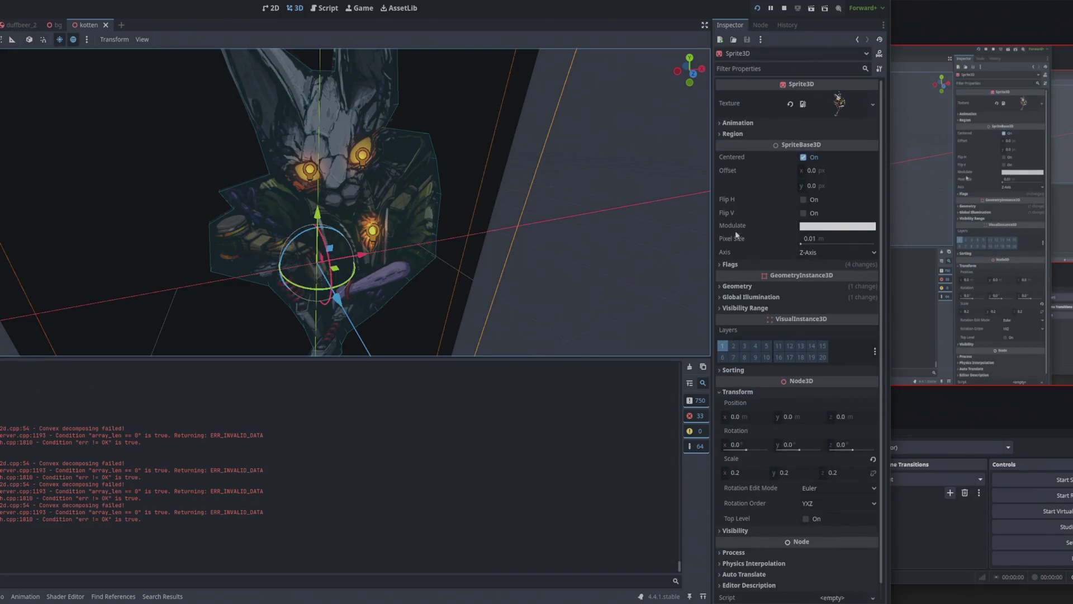
click(748, 285)
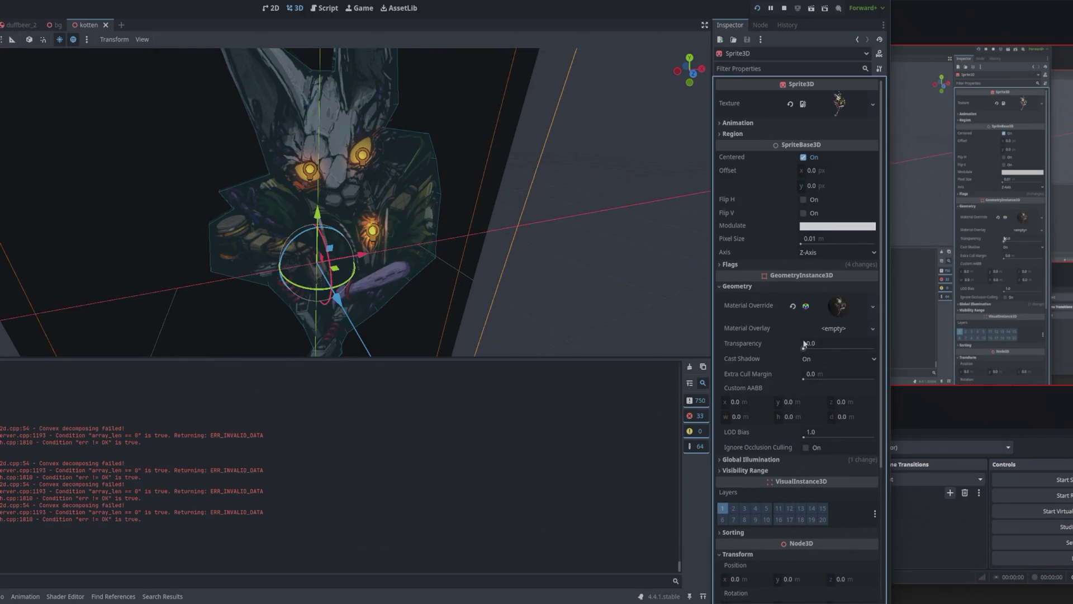
scroll(803, 338, down, 3)
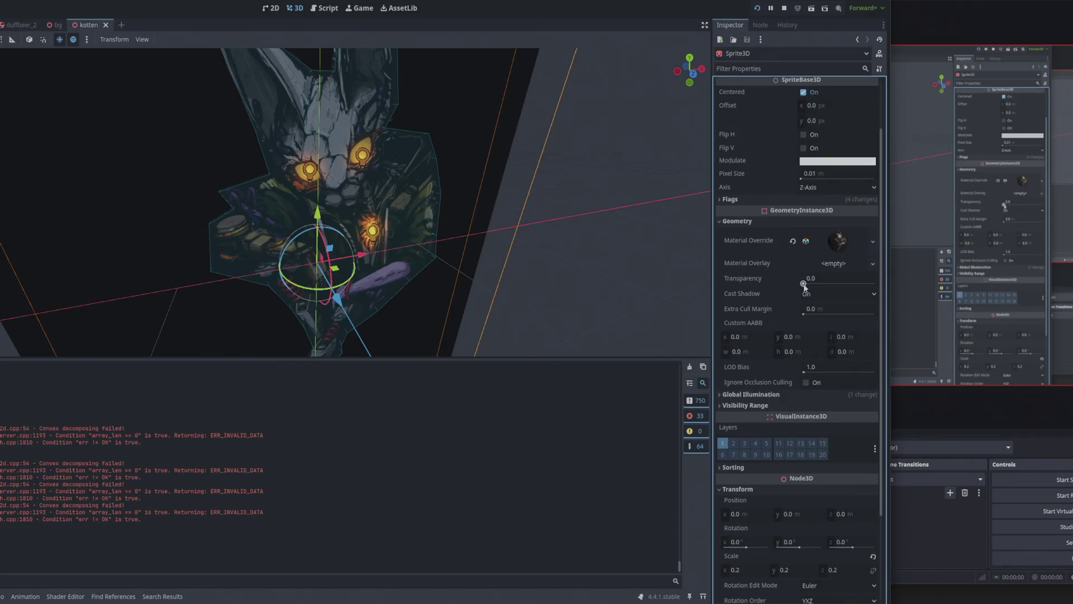
click(872, 242)
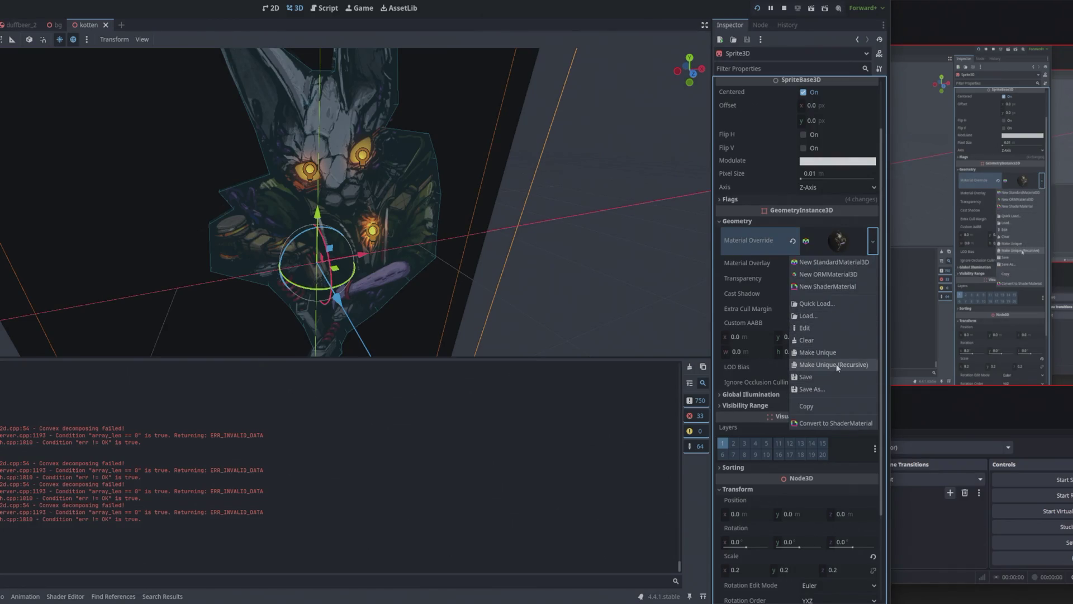
Step: Open the override StandardMaterial3D and inspect its albedo texture
click(822, 328)
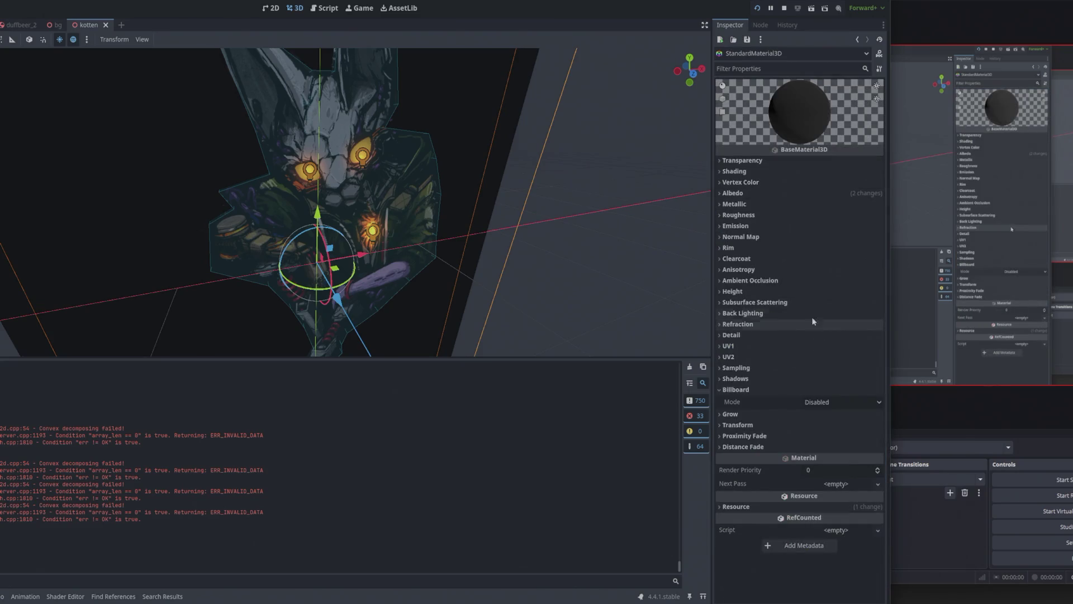
click(740, 193)
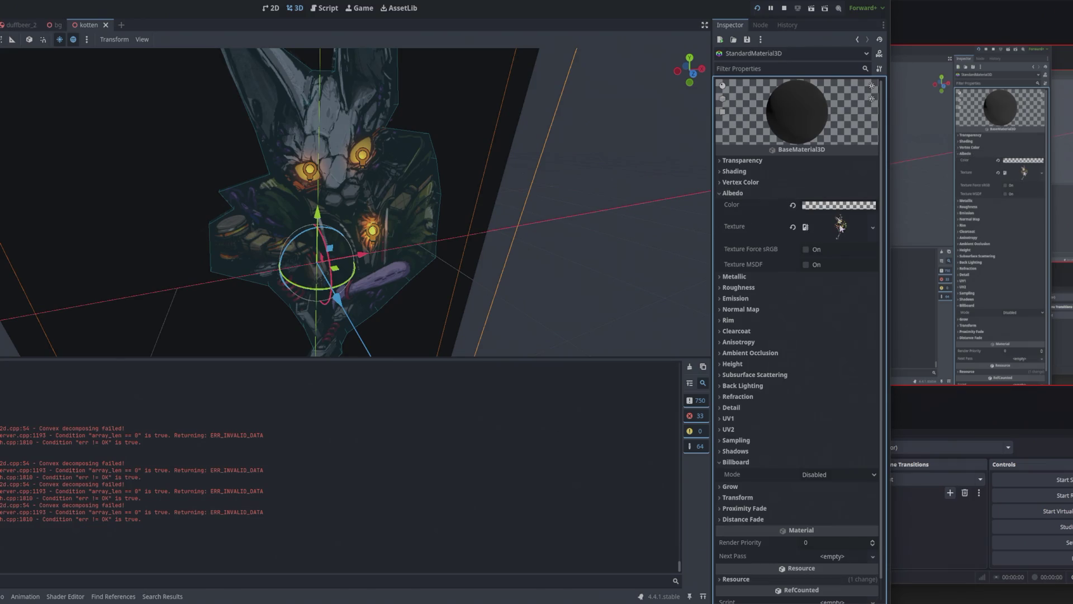
click(841, 228)
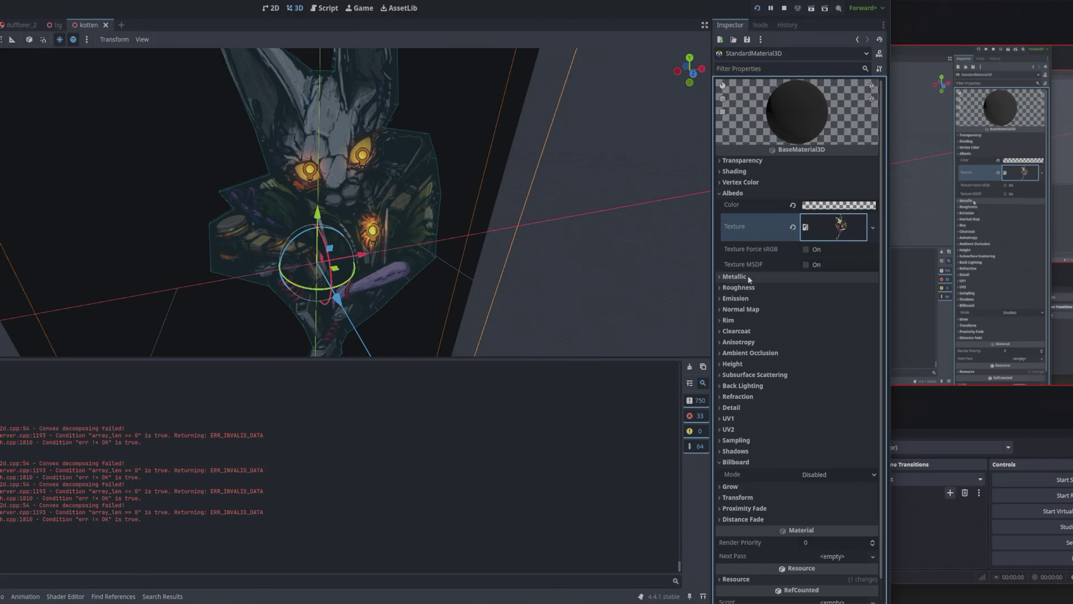
click(746, 172)
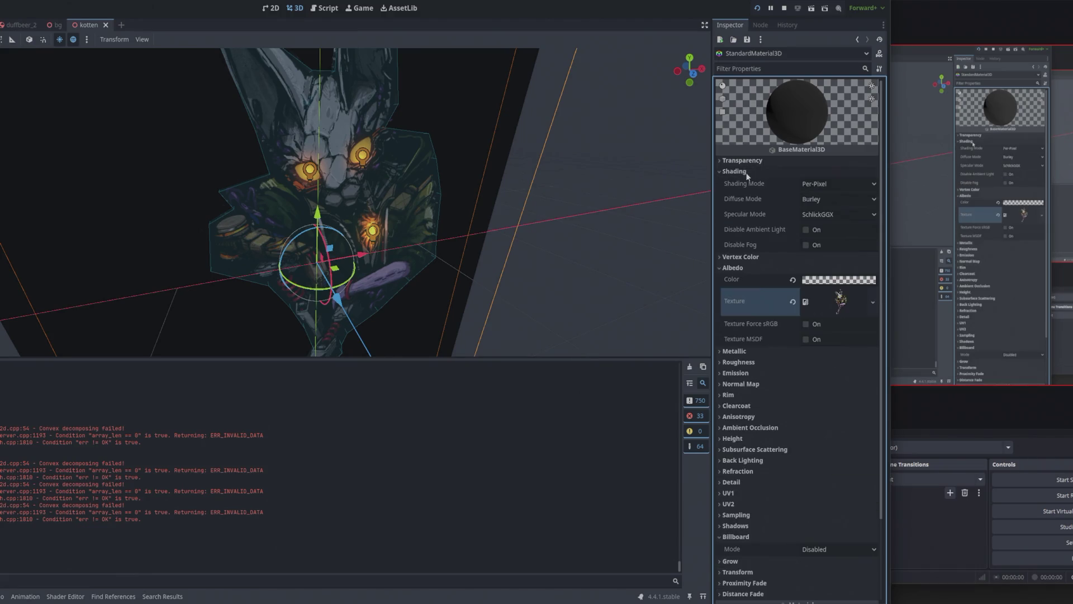
click(746, 172)
Step: Set the material's Transparency to Alpha and raise the albedo colour alpha to 255
click(750, 162)
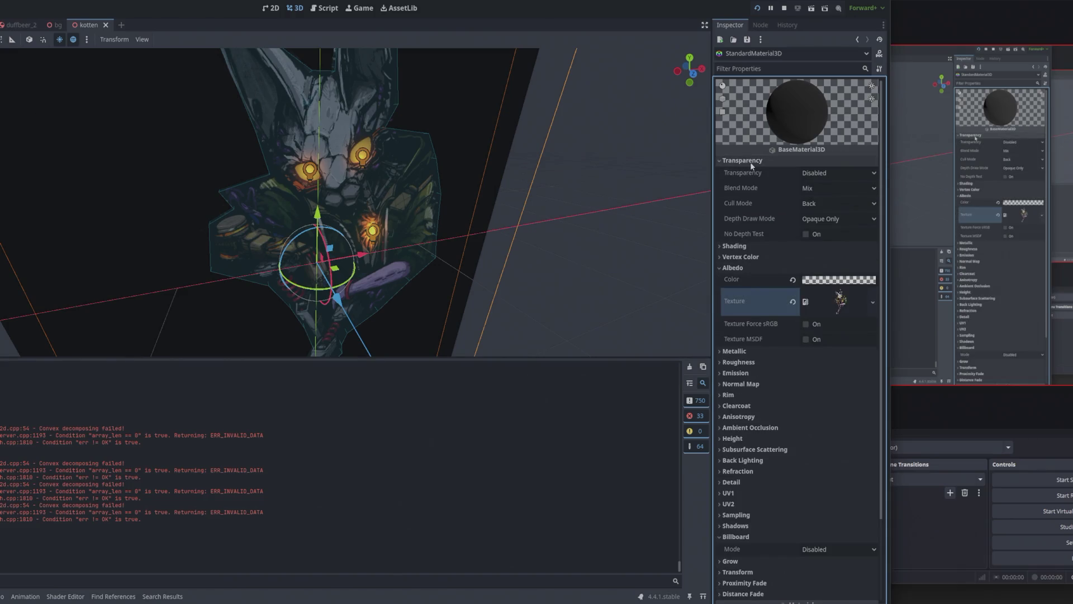
click(833, 174)
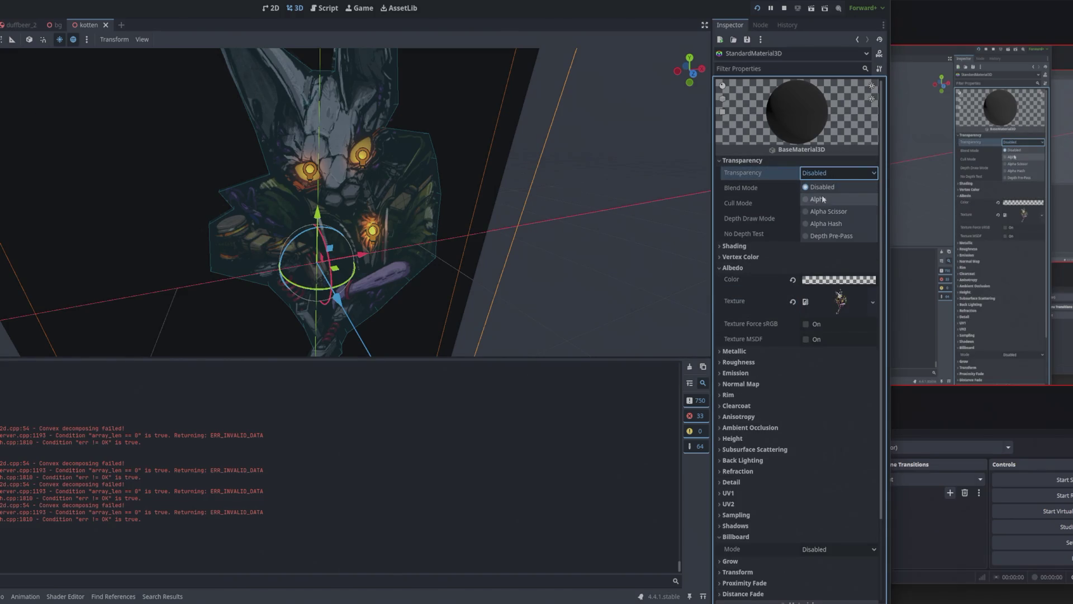
click(818, 199)
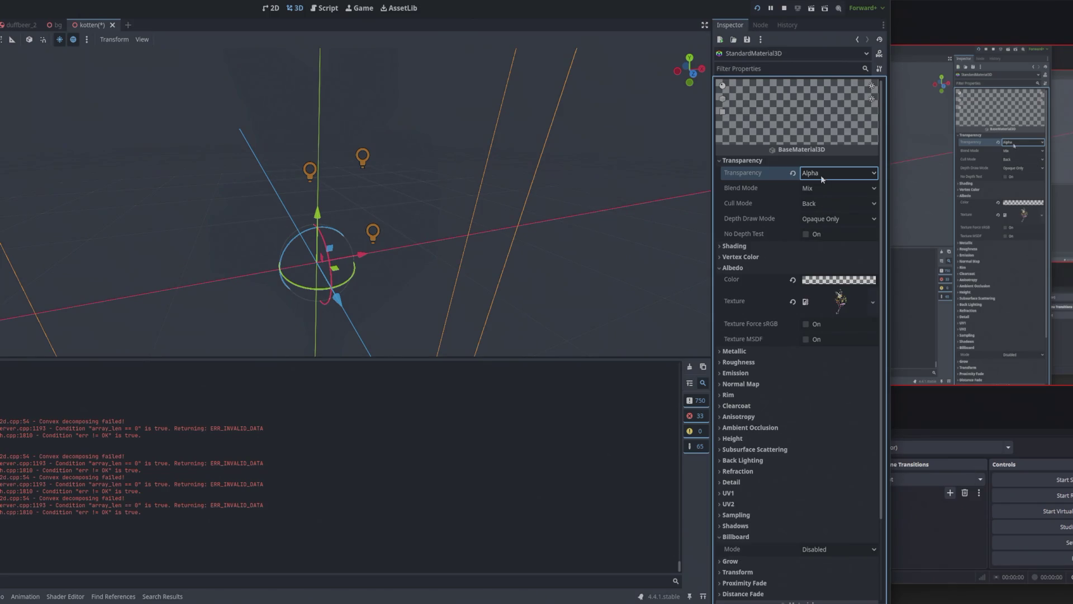
click(838, 279)
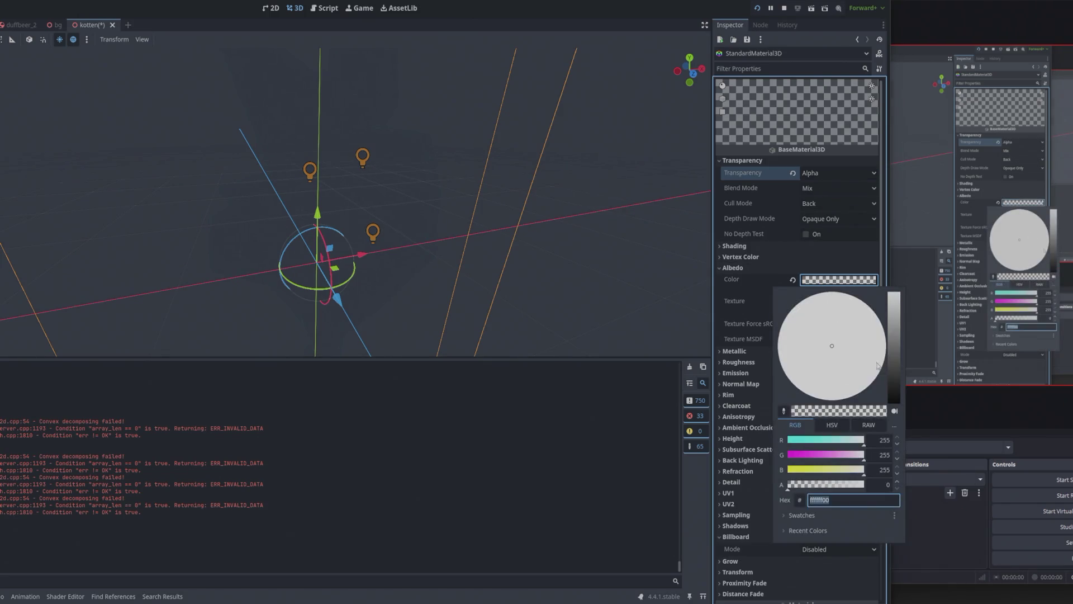
drag(820, 484, 872, 485)
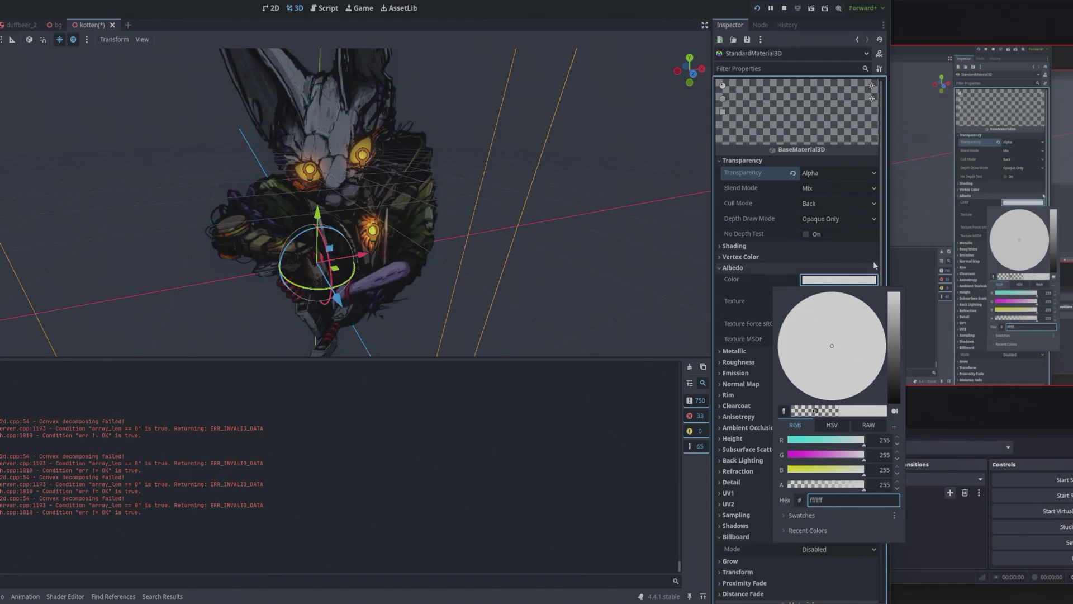
click(761, 280)
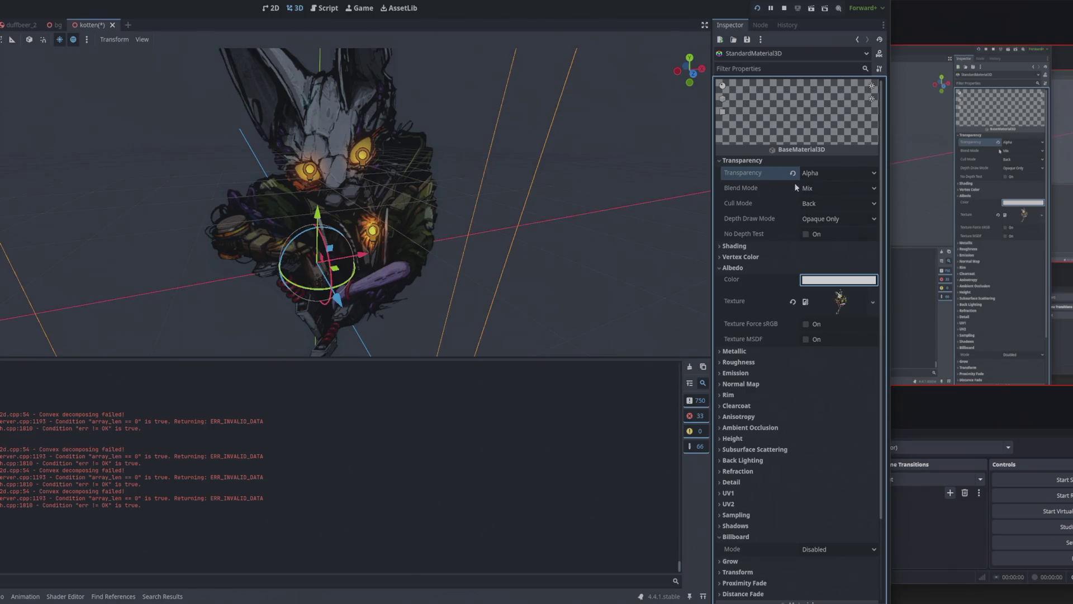
key(alt+Tab)
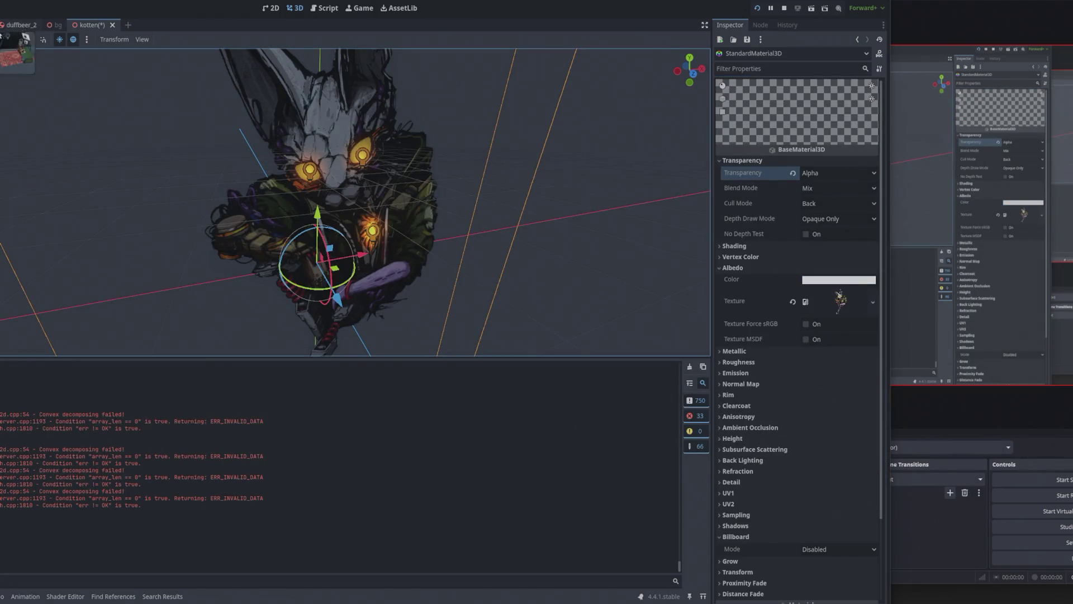
Step: In the duffbeer_2 scene, select the kotten instance, expand its Transform and nudge its scale down
key(ctrl+Tab)
scroll(182, 172, up, 5)
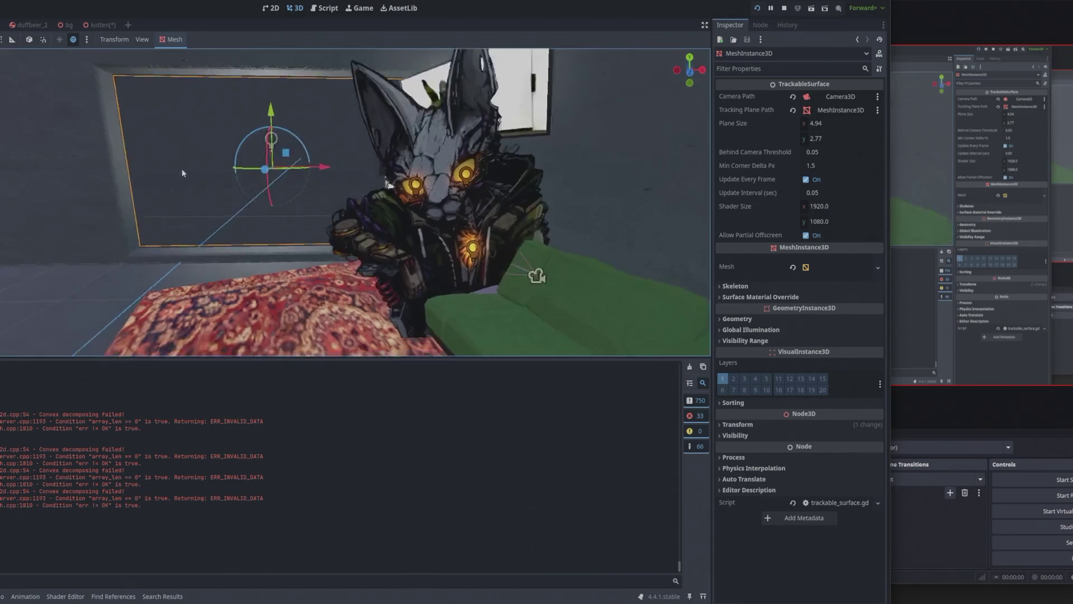
scroll(155, 152, down, 6)
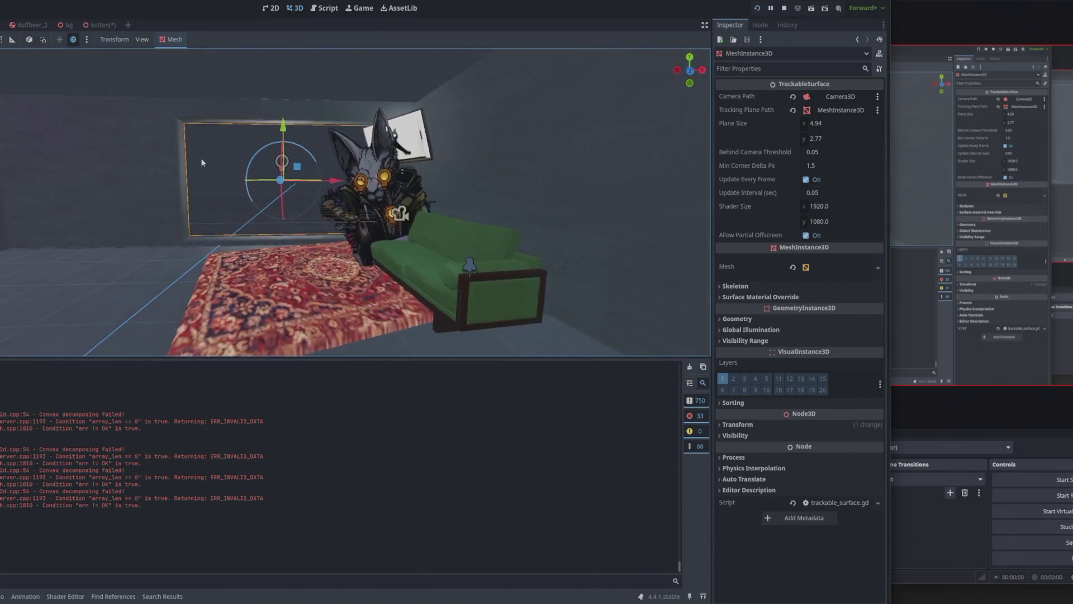
scroll(221, 175, down, 3)
scroll(205, 178, up, 4)
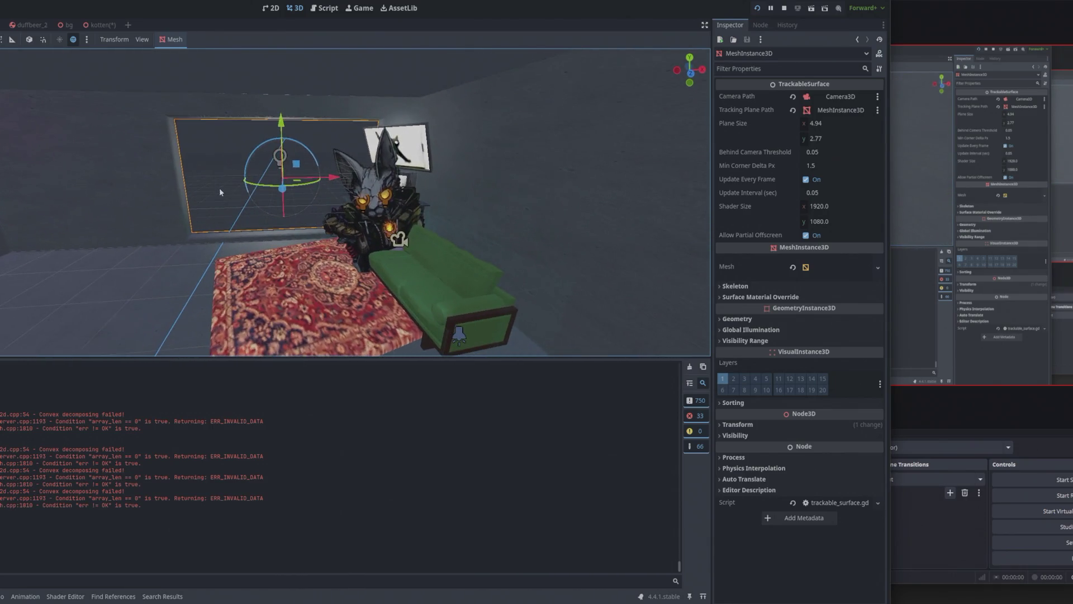
click(372, 231)
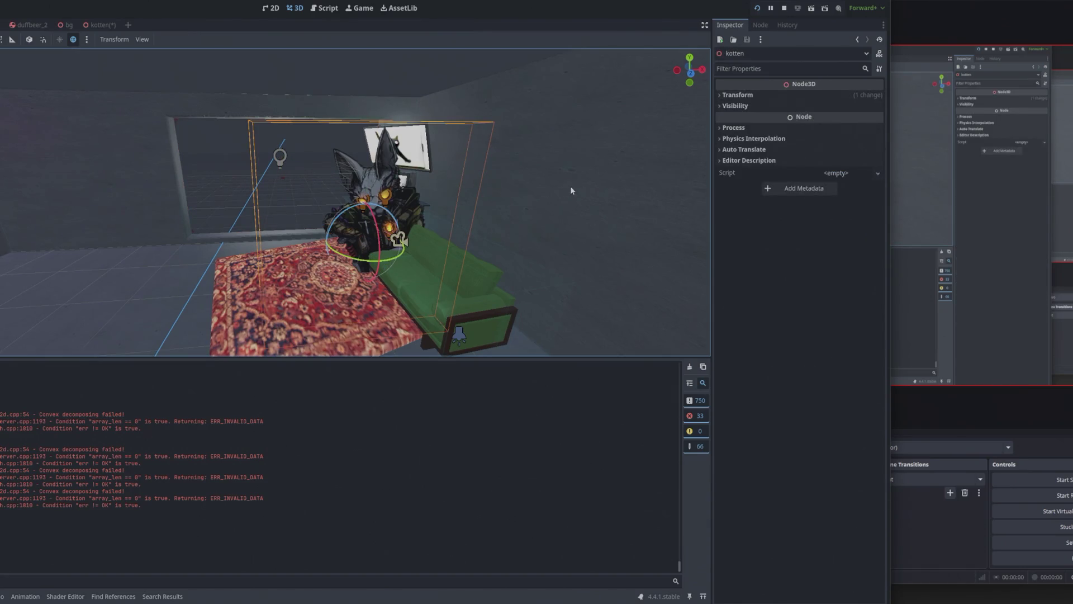
key(q)
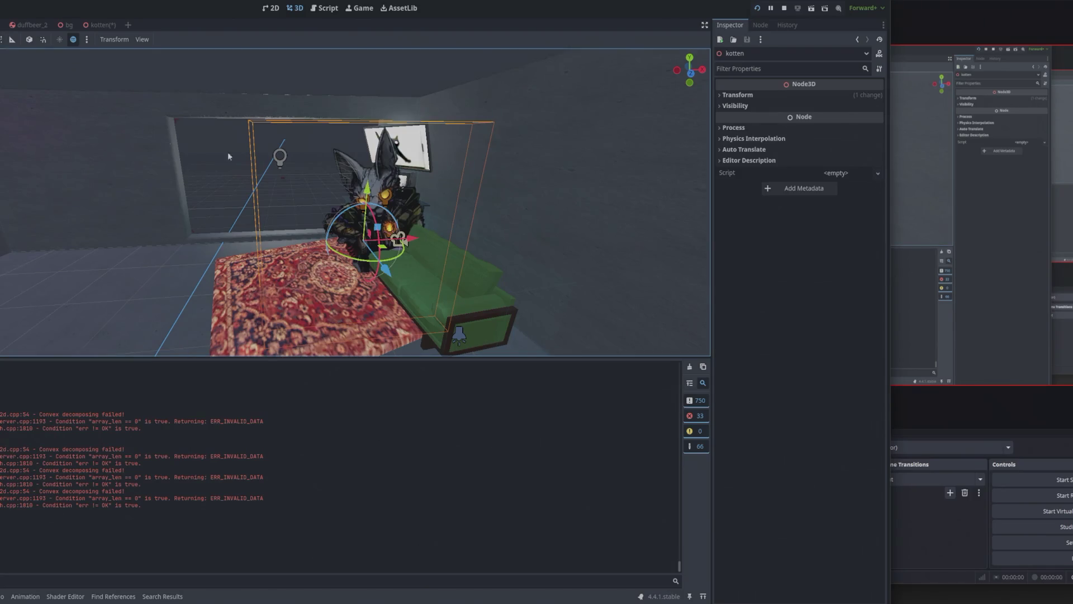
click(741, 97)
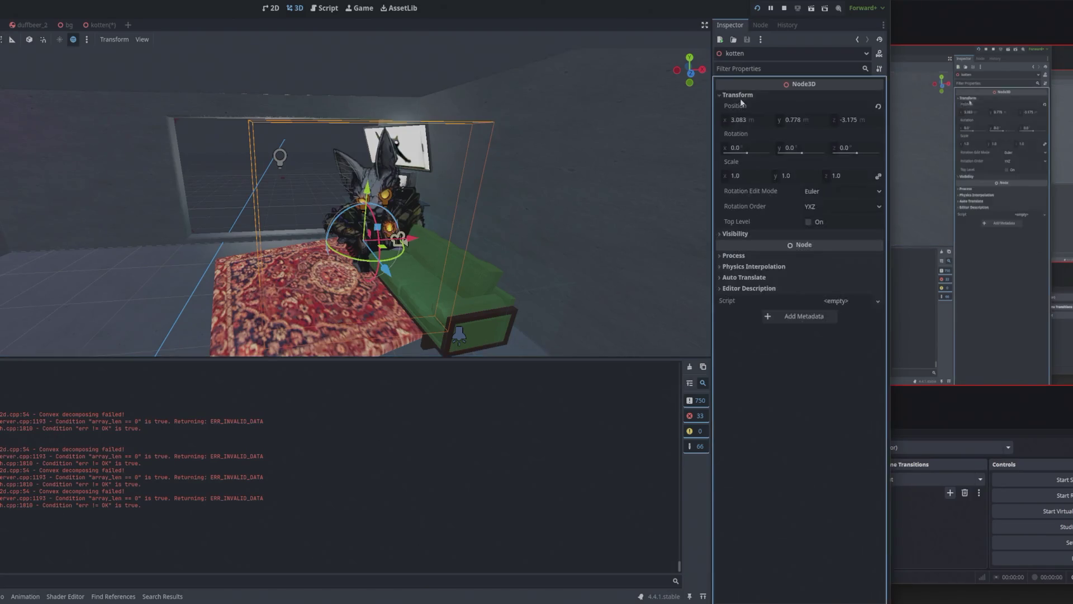
mouse_move(844, 176)
mouse_down()
mouse_move(785, 176)
mouse_move(840, 180)
mouse_up()
Step: Set kotten's linked scale to 0.541, then to 0.5 on all axes
scroll(387, 225, up, 5)
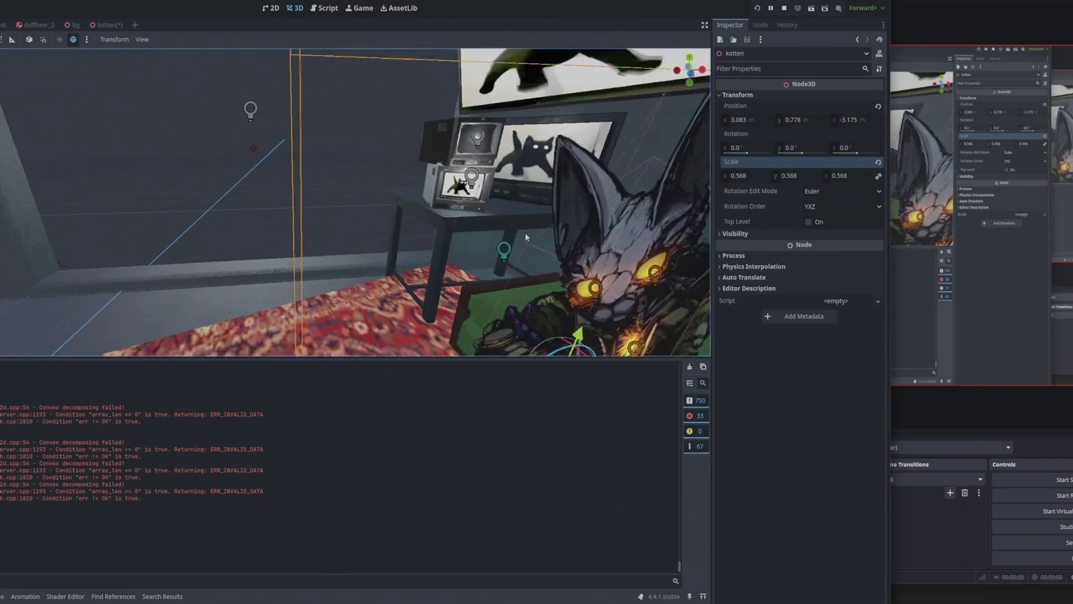
mouse_move(434, 186)
mouse_down()
mouse_move(412, 160)
mouse_move(464, 193)
mouse_up()
click(849, 174)
text(0.541)
key(Return)
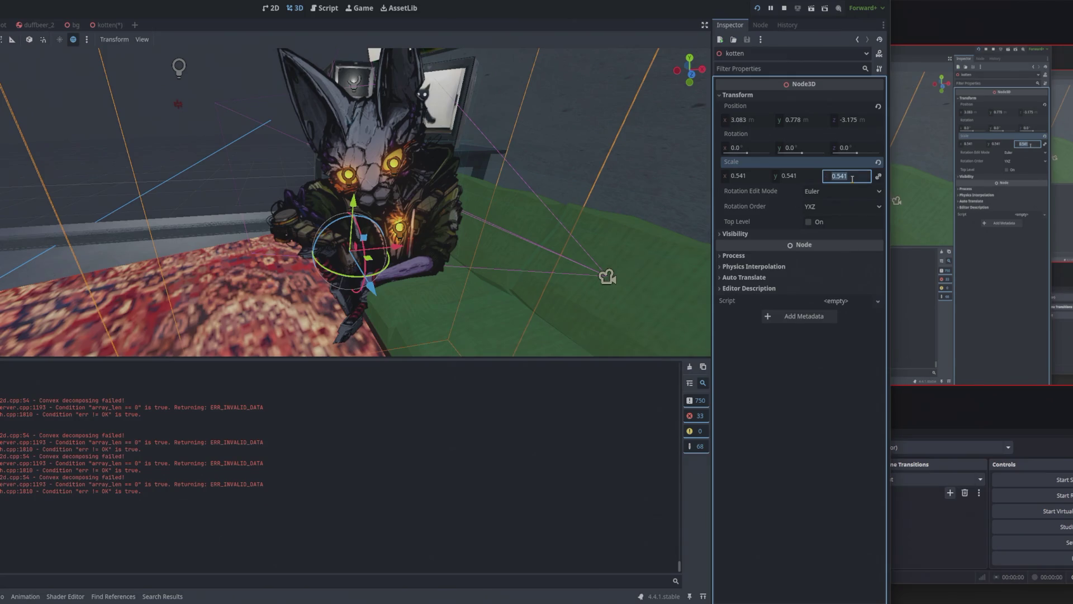
text(0.5)
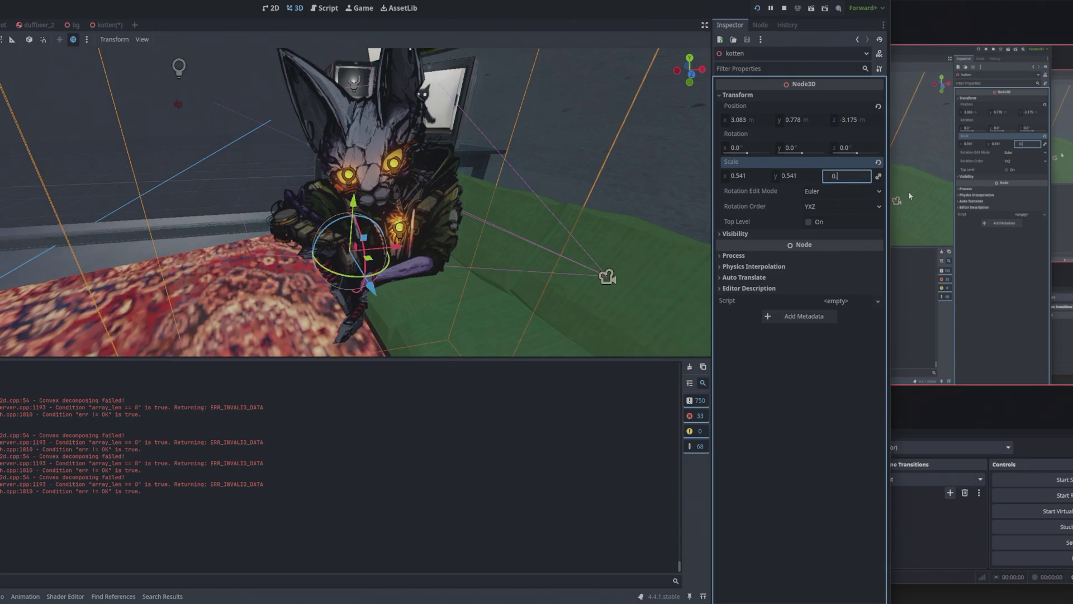
key(Return)
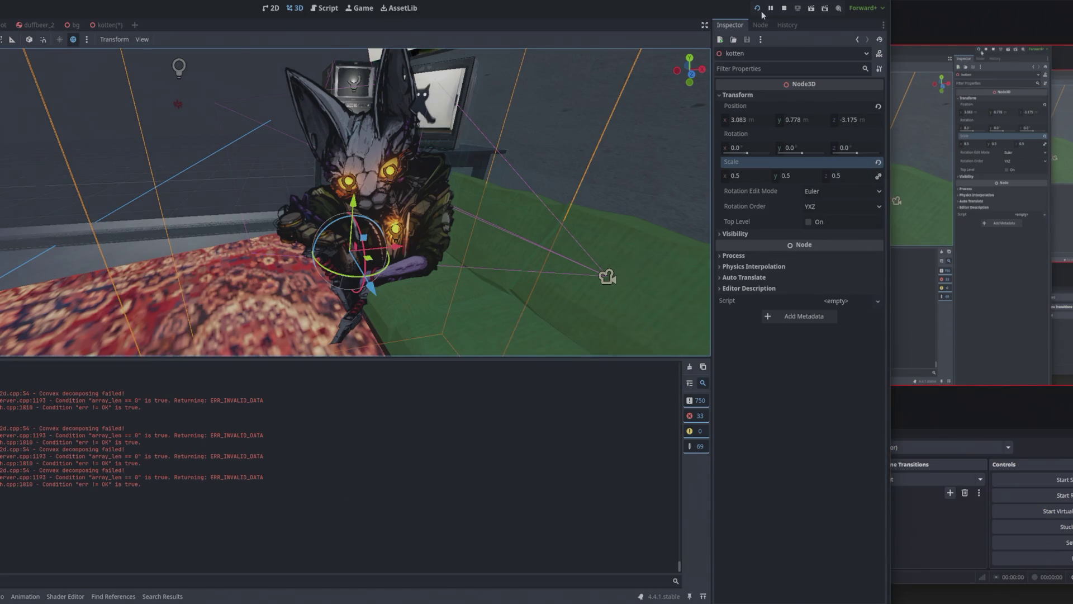
Step: Run the room scene and toggle the in-game debug overlay with Escape
click(761, 11)
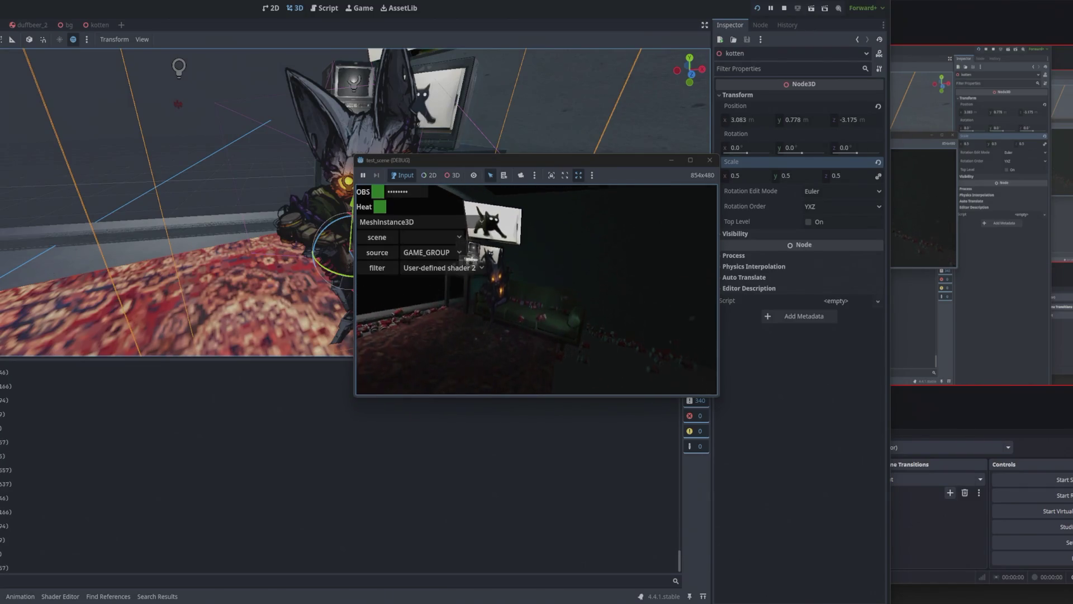
key(Escape)
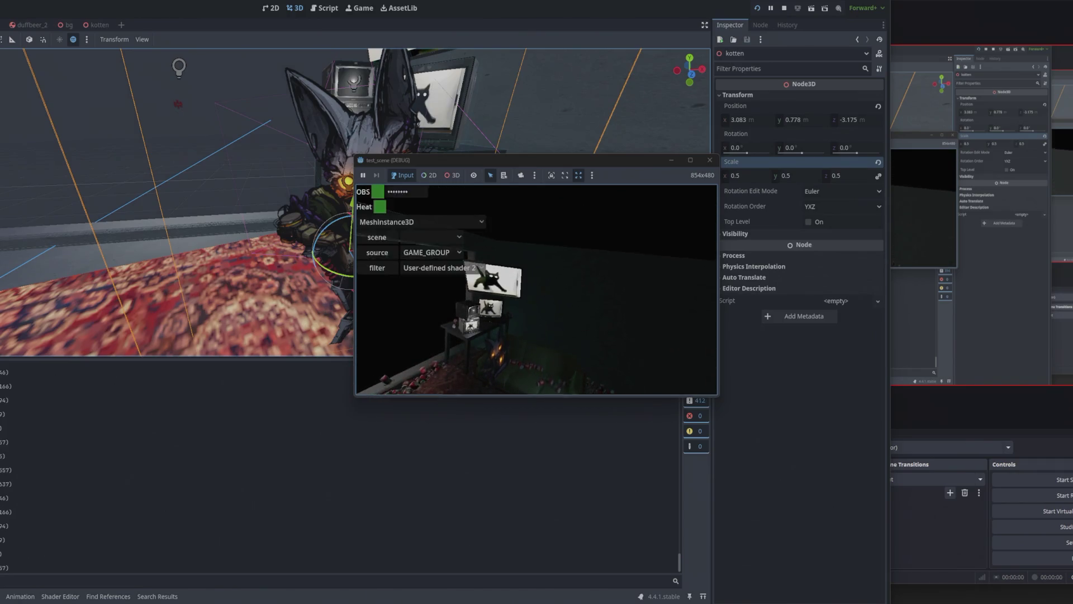
key(Escape)
key(Escape)
key(Escape)
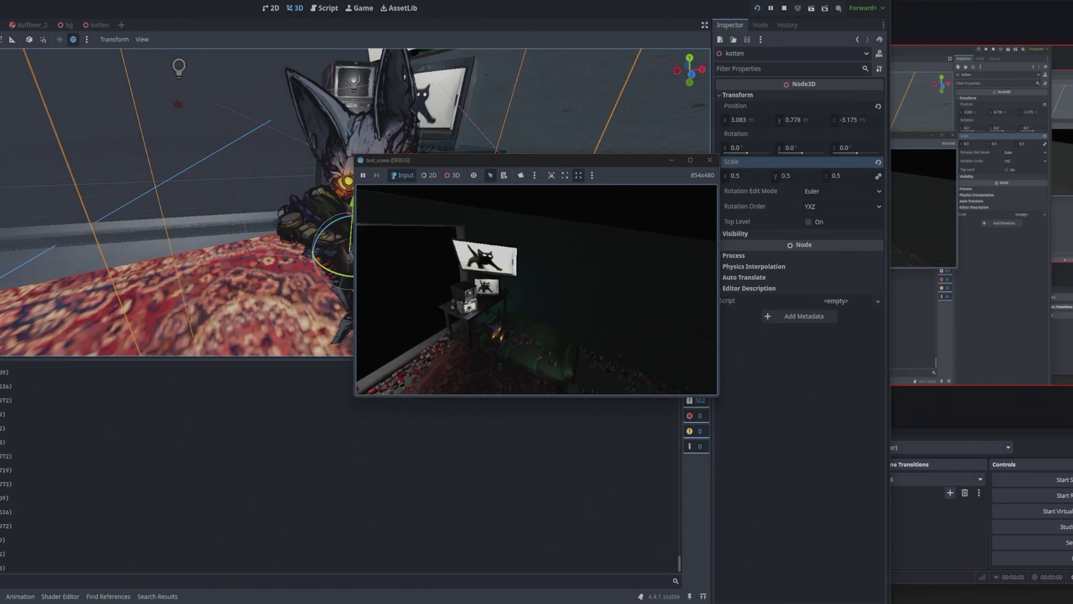
key(Escape)
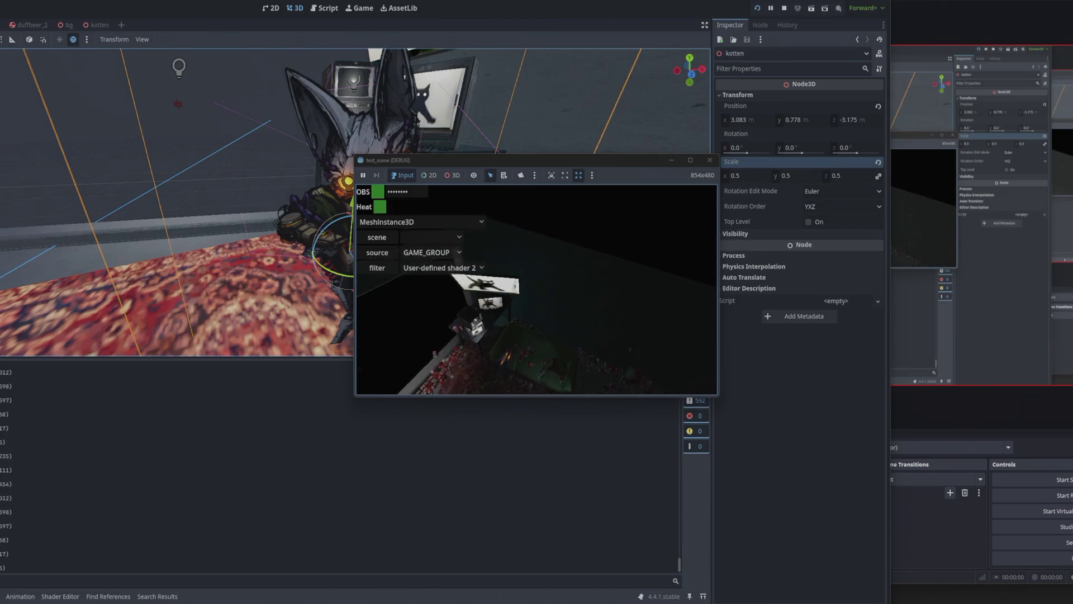
key(Escape)
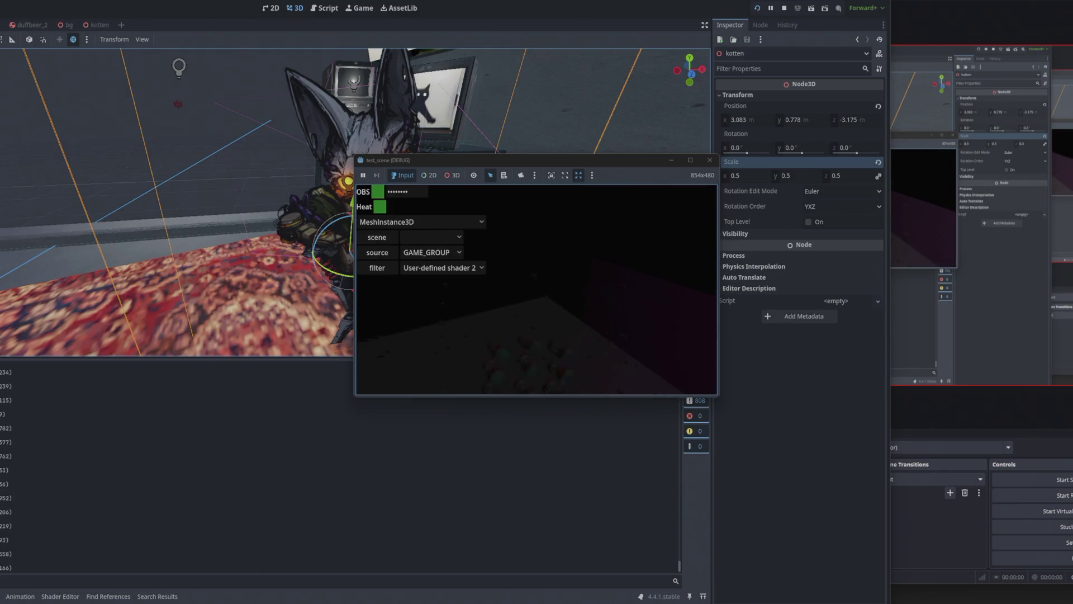
key(Escape)
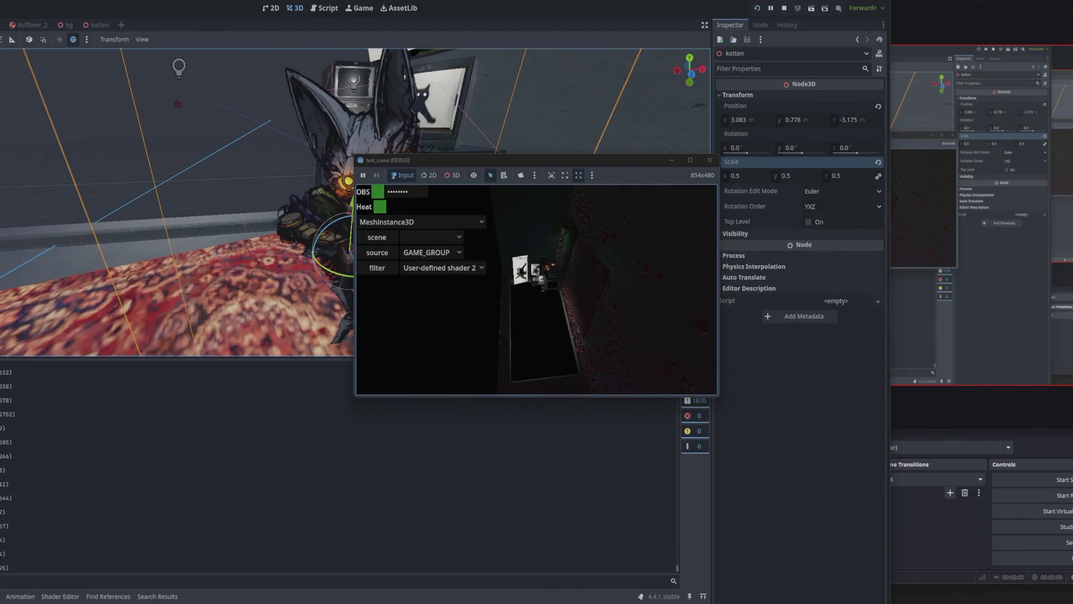
key(alt+Tab)
key(alt+Tab)
key(alt+Tab)
key(alt+Tab)
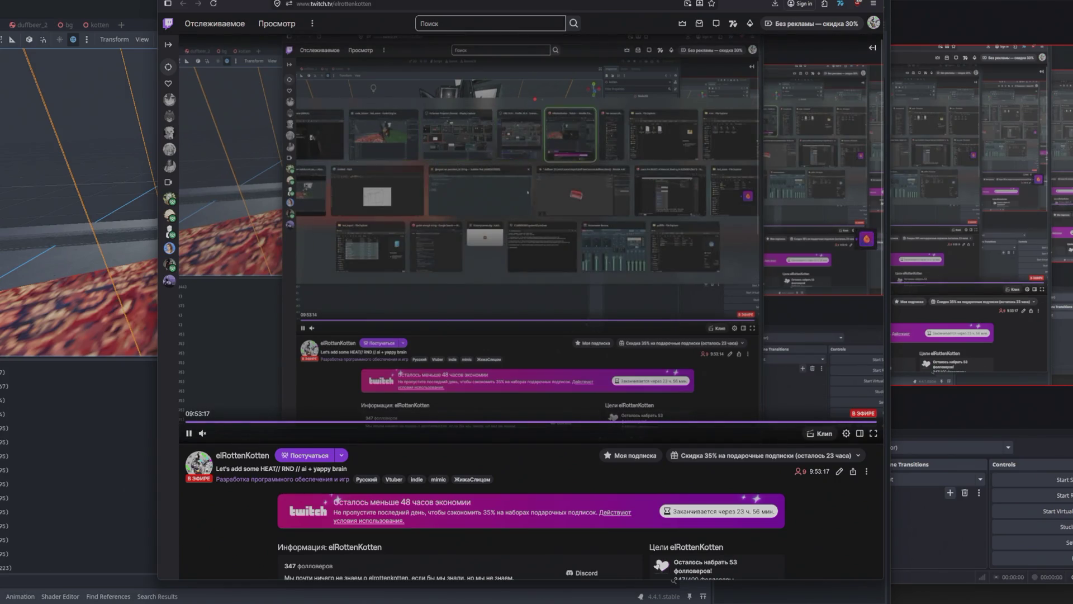
Step: Switch from the Firefox Twitch page to the OBS Studio window with the MAIN scene
key(alt+Tab)
key(alt+Tab)
key(alt+Tab)
key(alt+Tab)
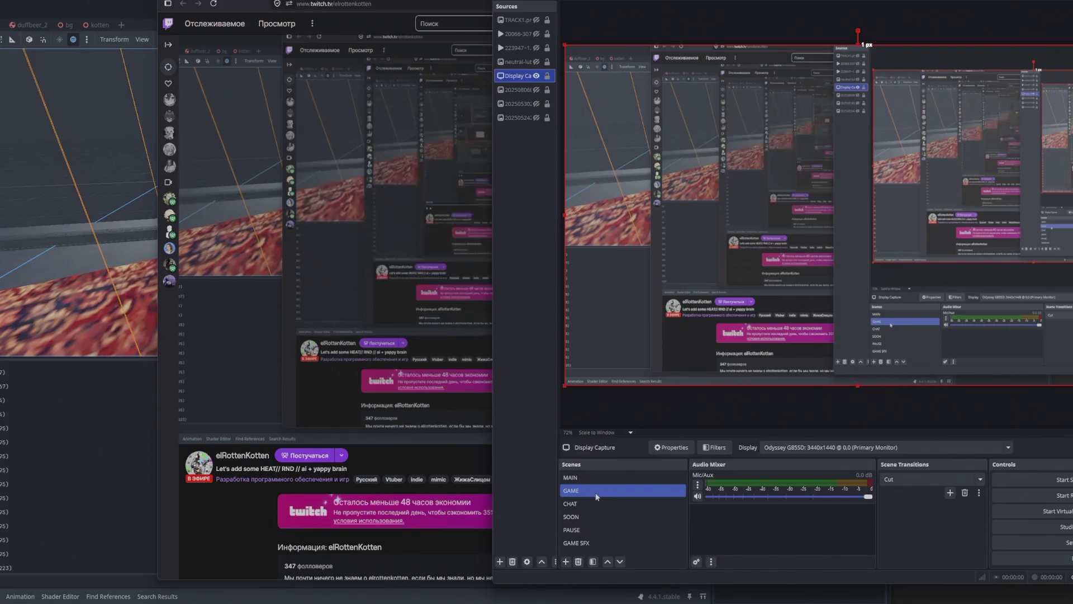
right_click(581, 475)
Step: Project the MAIN scene fullscreen on the EVGA monitor
mouse_move(651, 442)
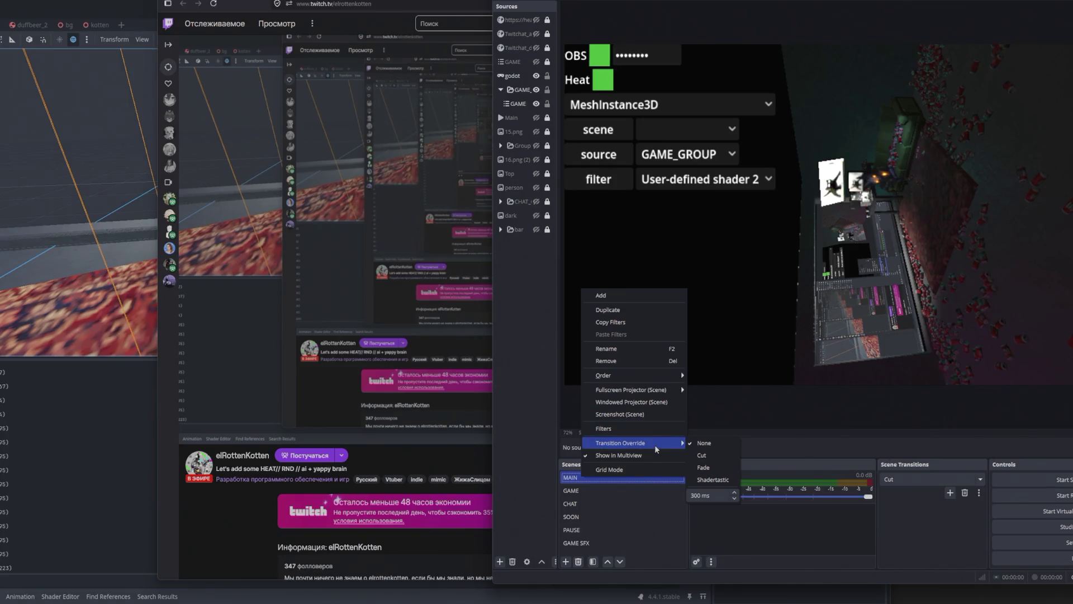
mouse_move(661, 391)
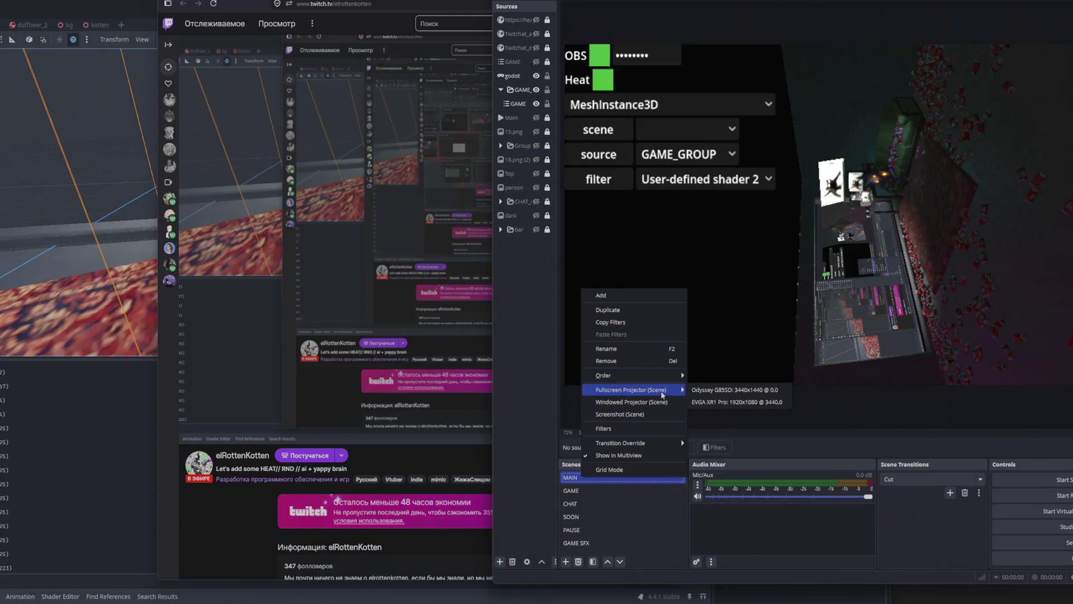
click(713, 402)
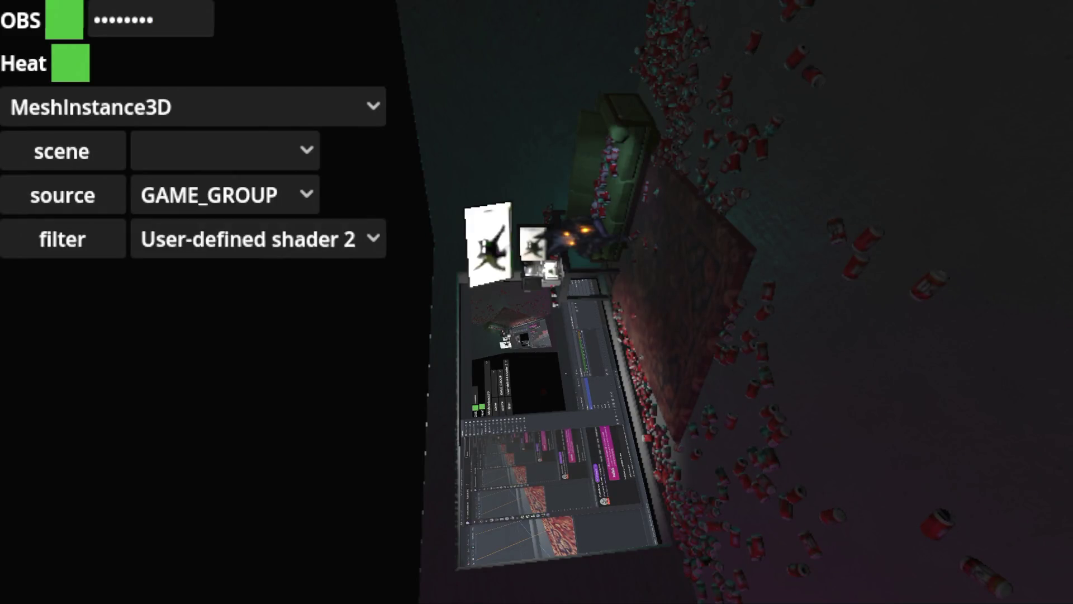
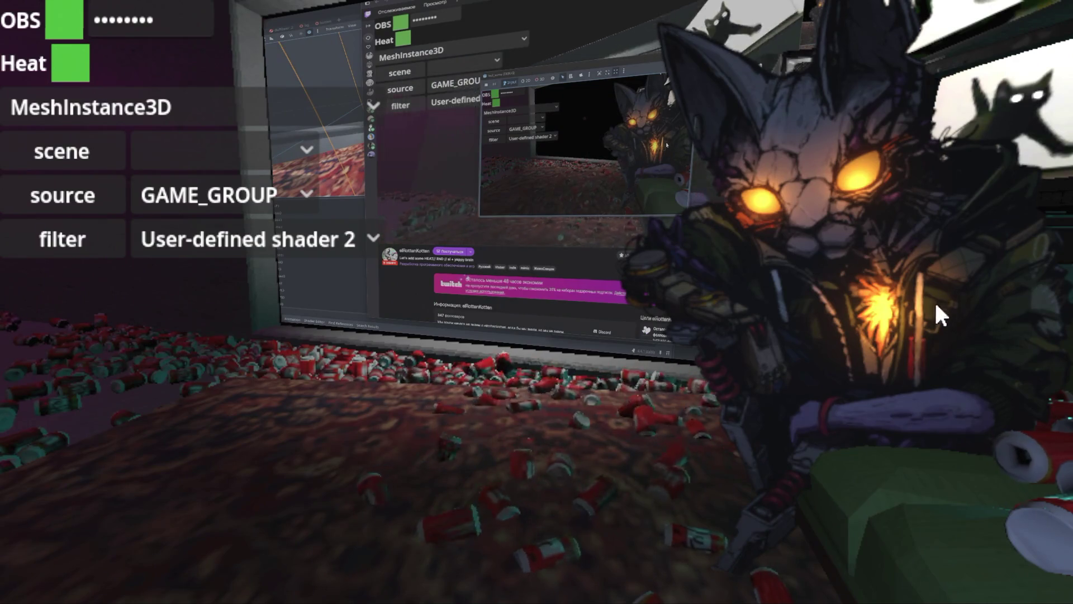
Step: Leave the running game and make GAME the active scene in OBS
key(alt+Tab)
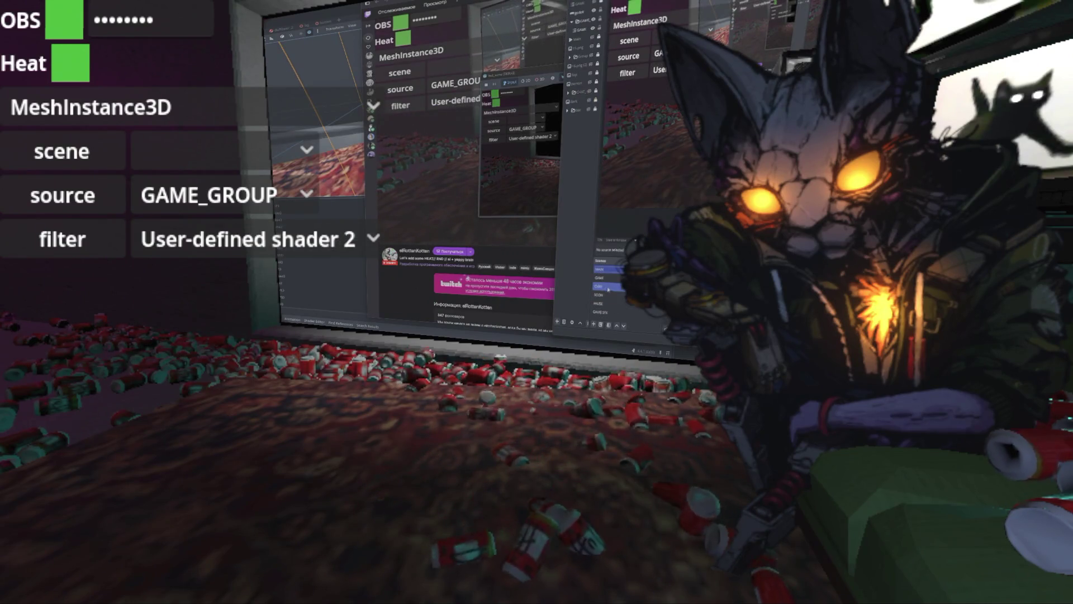
click(584, 28)
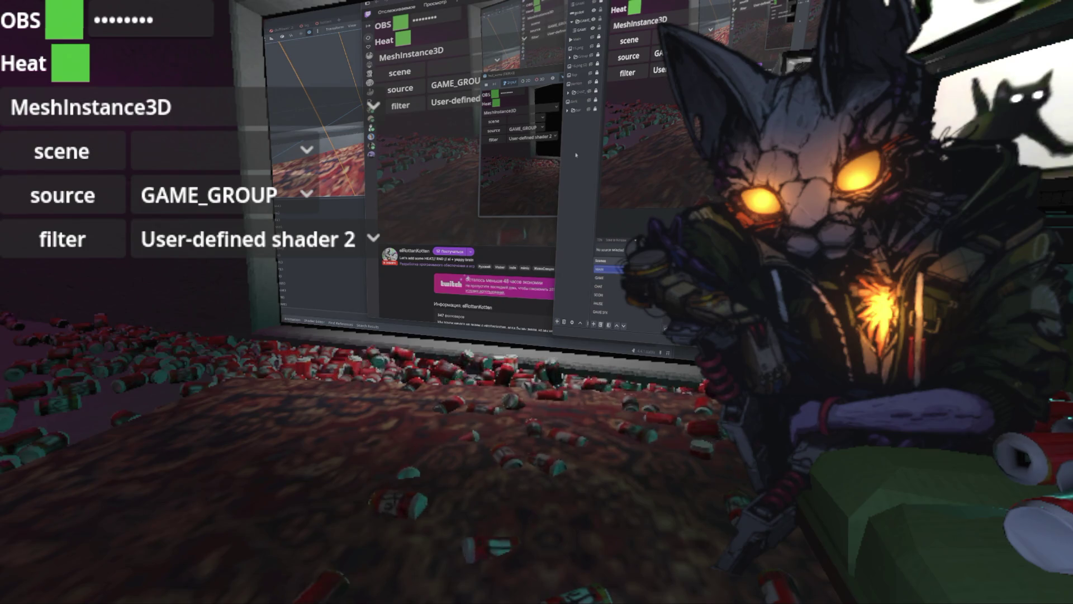
click(599, 277)
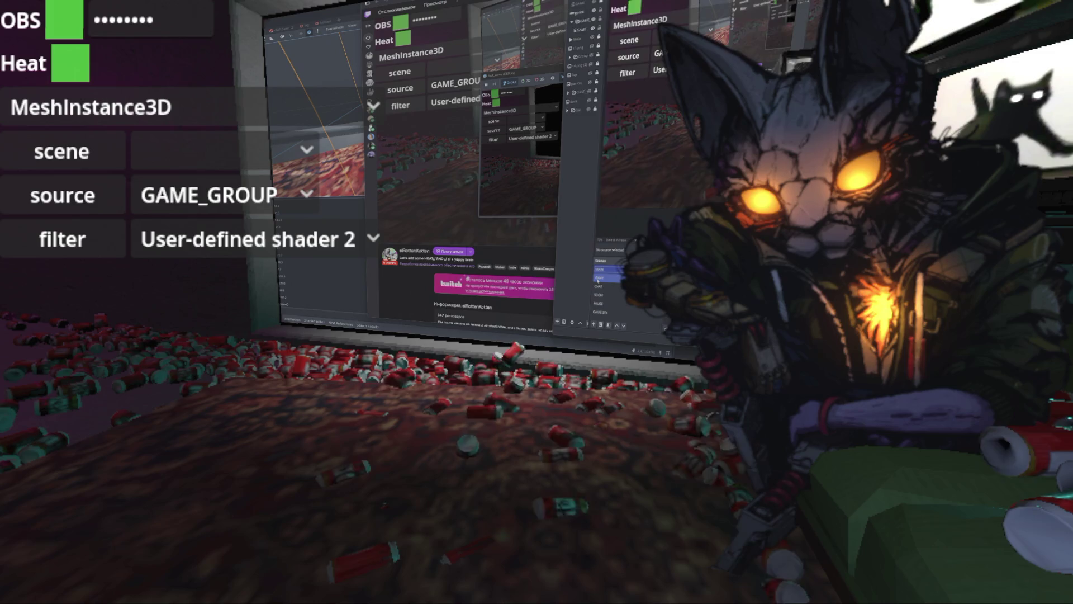
right_click(598, 281)
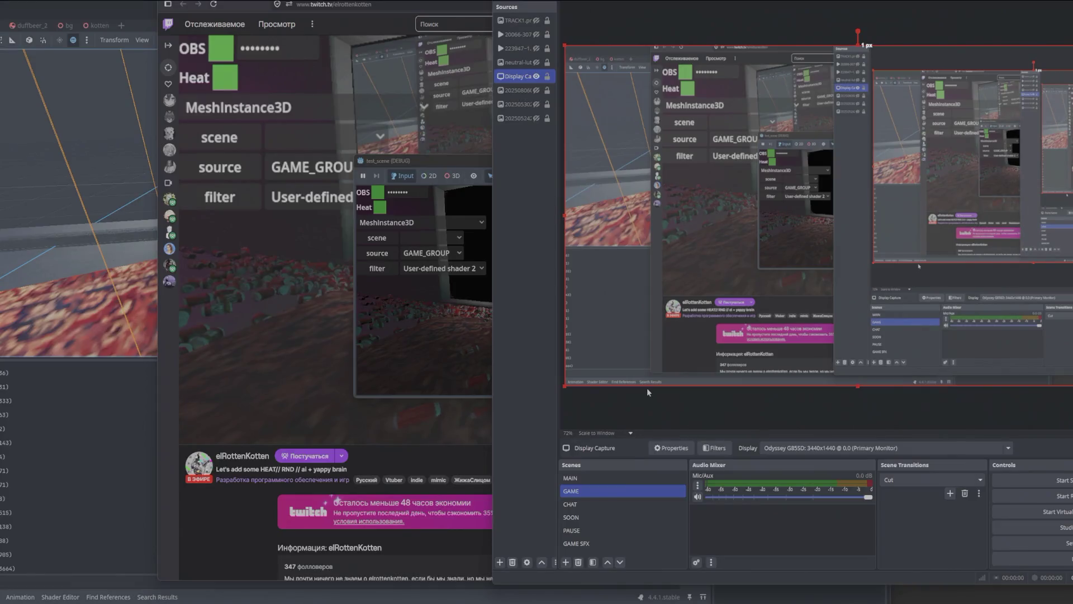
click(646, 387)
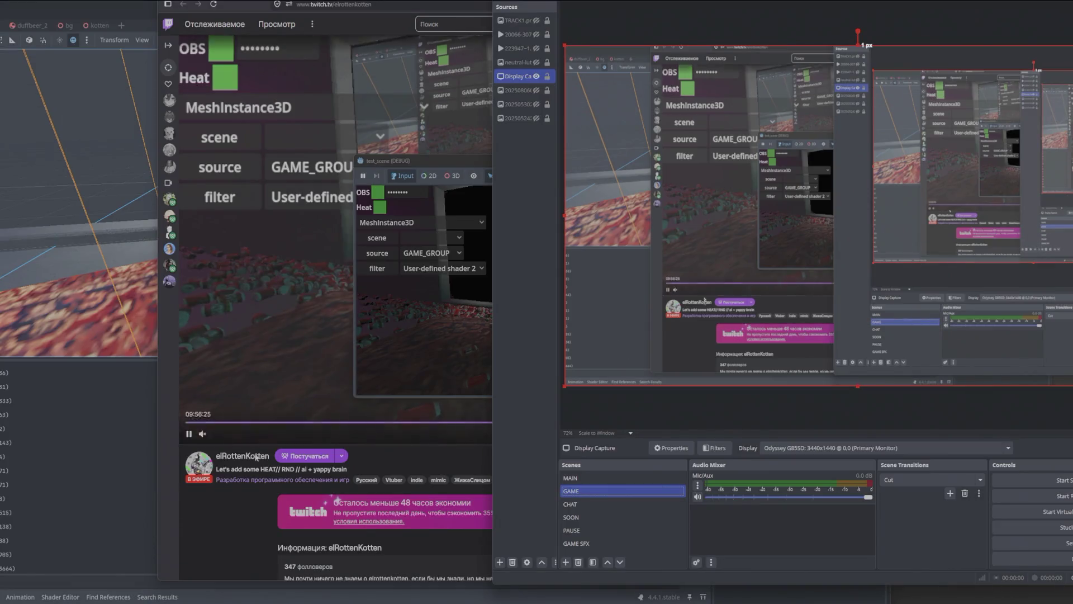
Step: Zoom out and orbit the Godot room scene to view the rabbit and sofa from the side
click(129, 436)
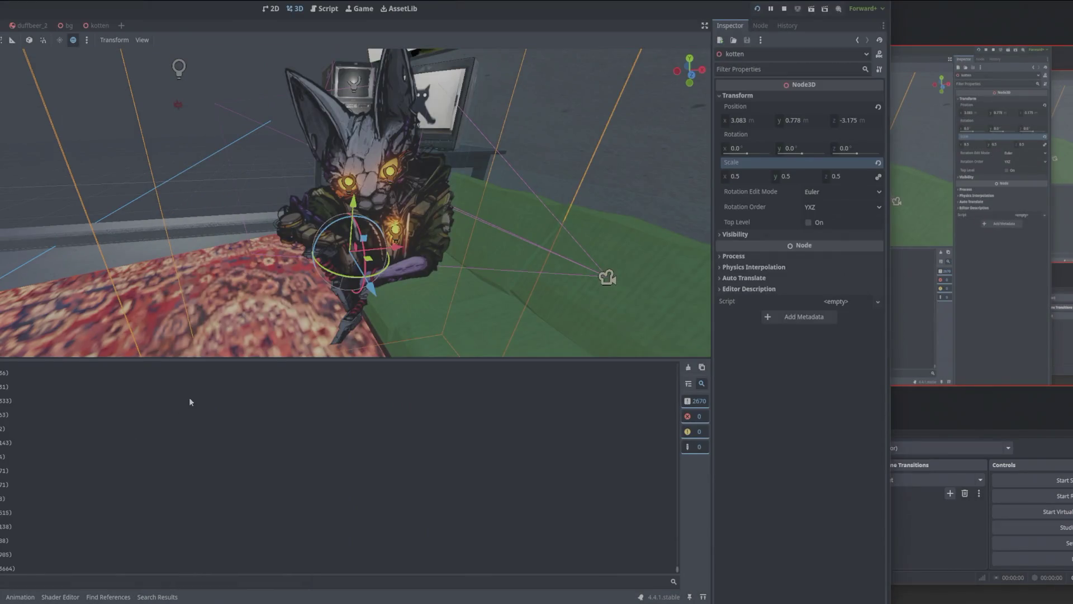
scroll(225, 221, down, 5)
mouse_move(225, 220)
mouse_down()
mouse_move(297, 193)
mouse_move(287, 207)
mouse_up()
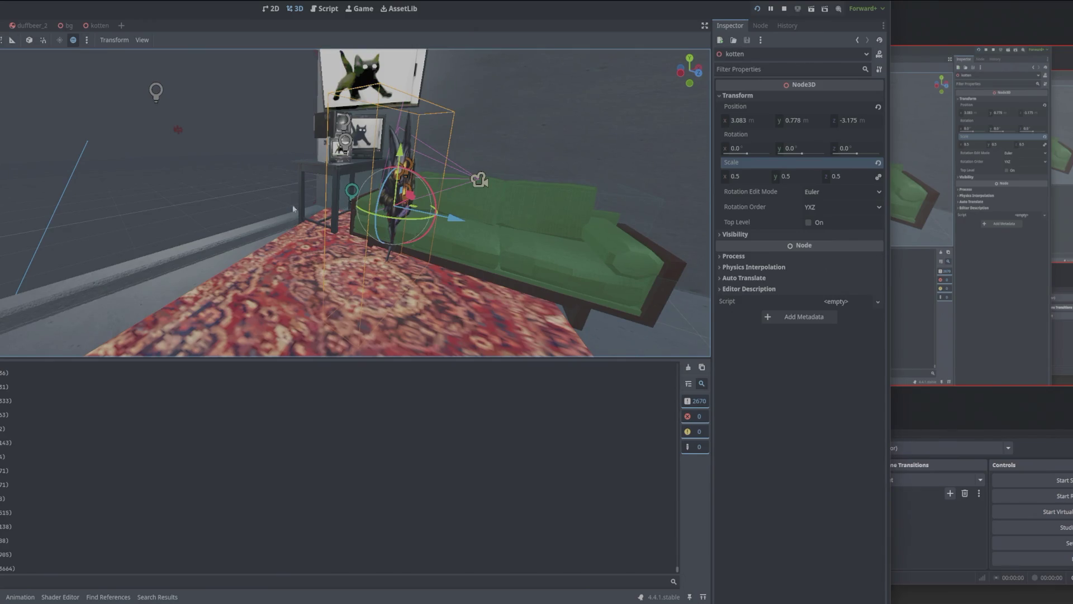
key(alt+Tab)
key(alt+Tab)
key(alt+Tab)
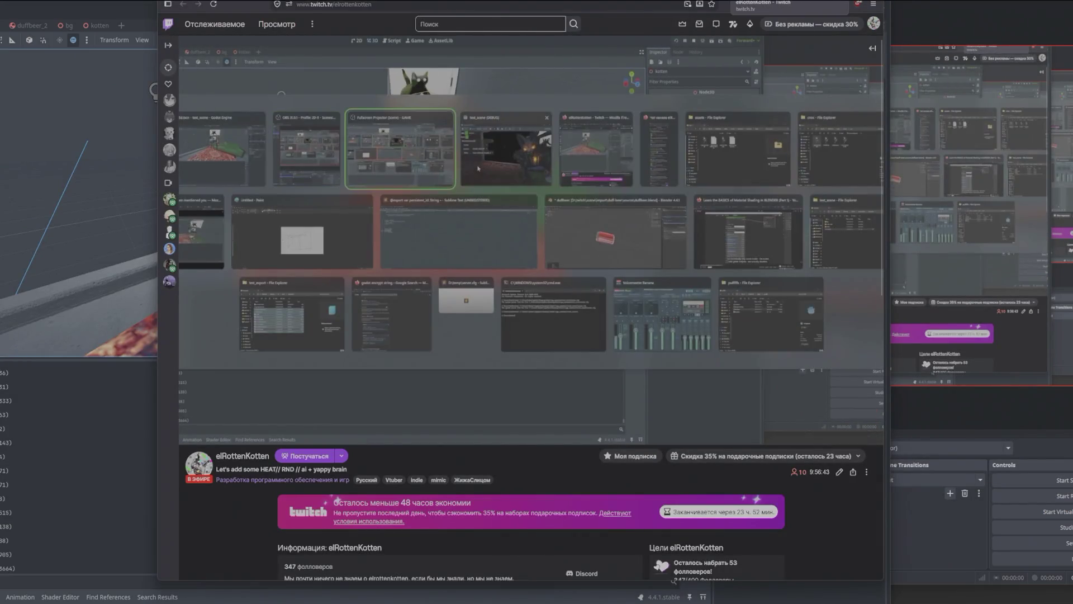
Step: Show the Google results for 'godot add png to 3d scene' and move Firefox down to uncover Godot
key(ctrl+Tab)
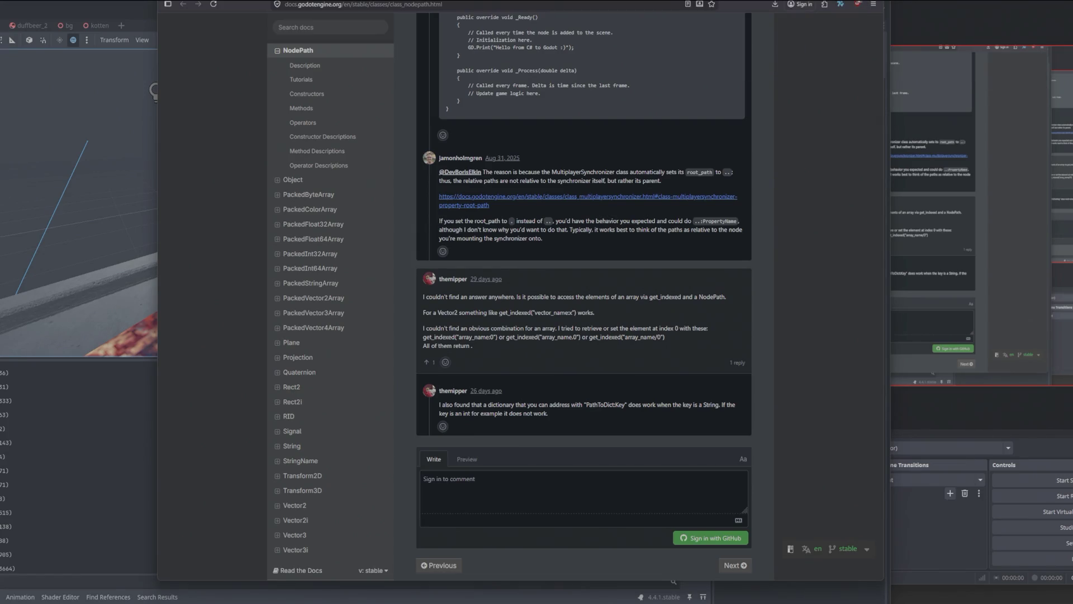
key(ctrl+Tab)
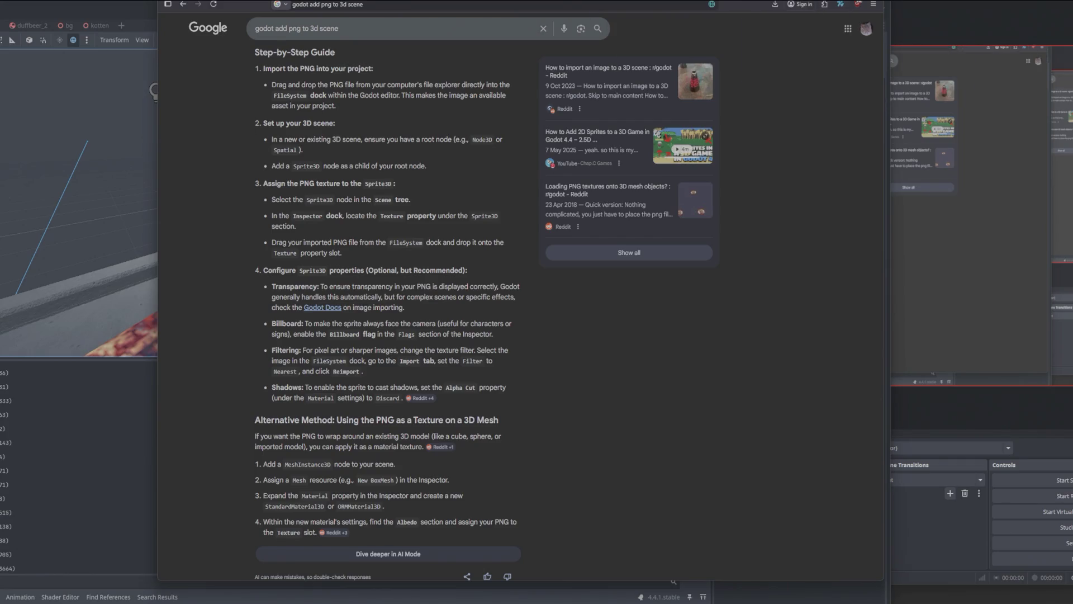
mouse_move(811, 0)
mouse_down()
mouse_move(762, 153)
mouse_move(653, 143)
mouse_up()
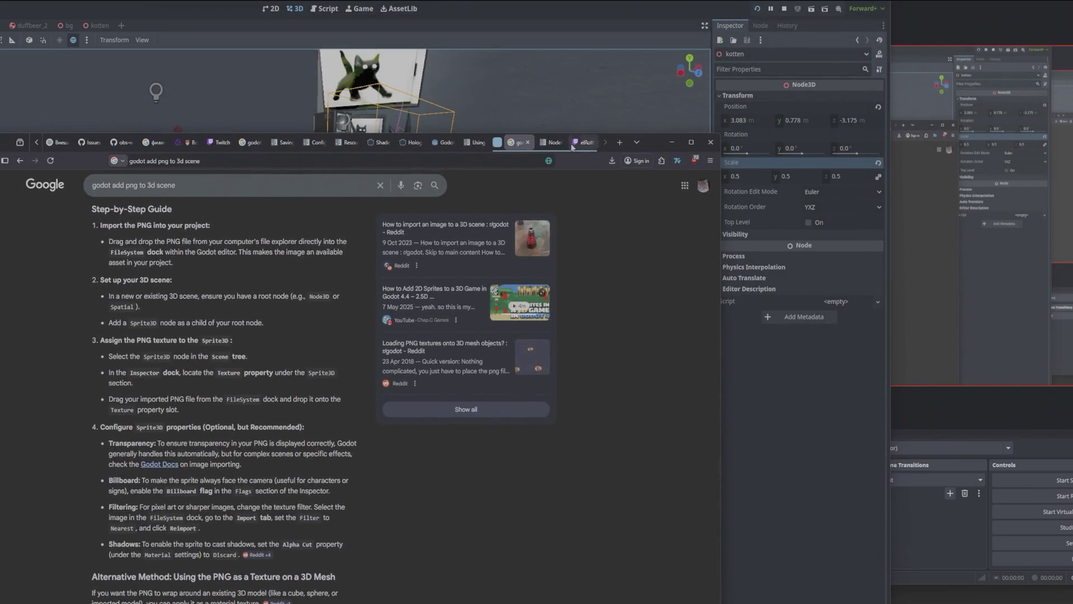
Step: Rearrange the Firefox tab group, moving the Google search tab out of it
click(496, 147)
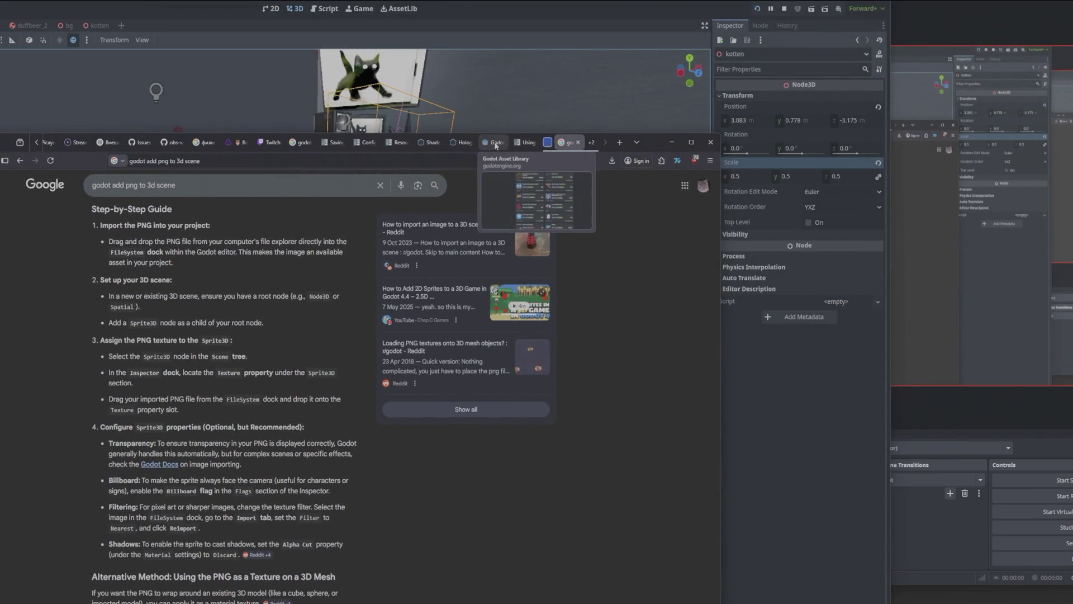
click(547, 144)
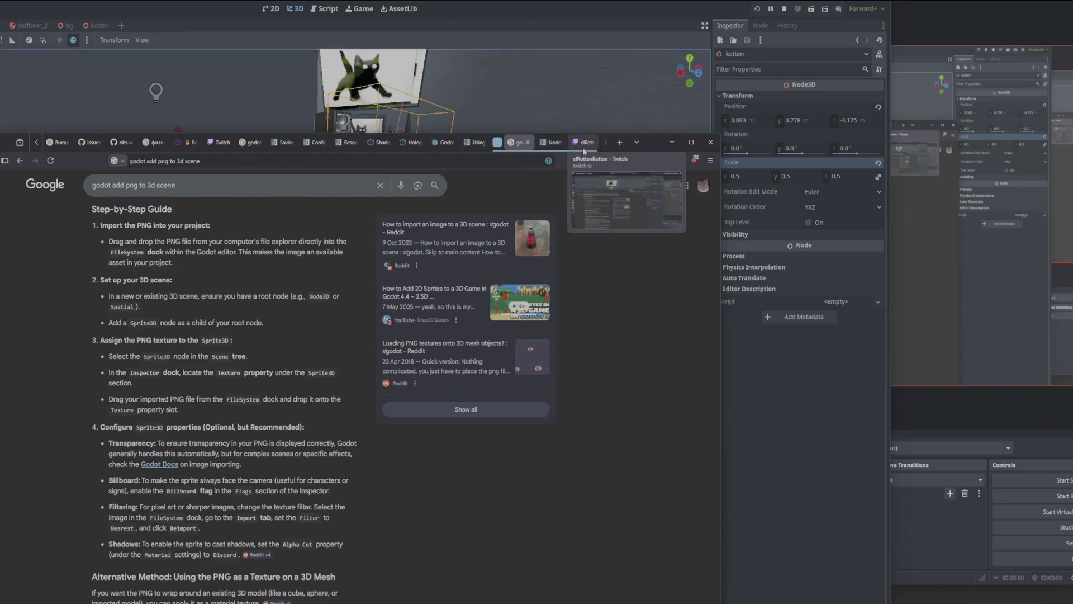
drag(519, 143, 508, 150)
click(552, 142)
click(570, 143)
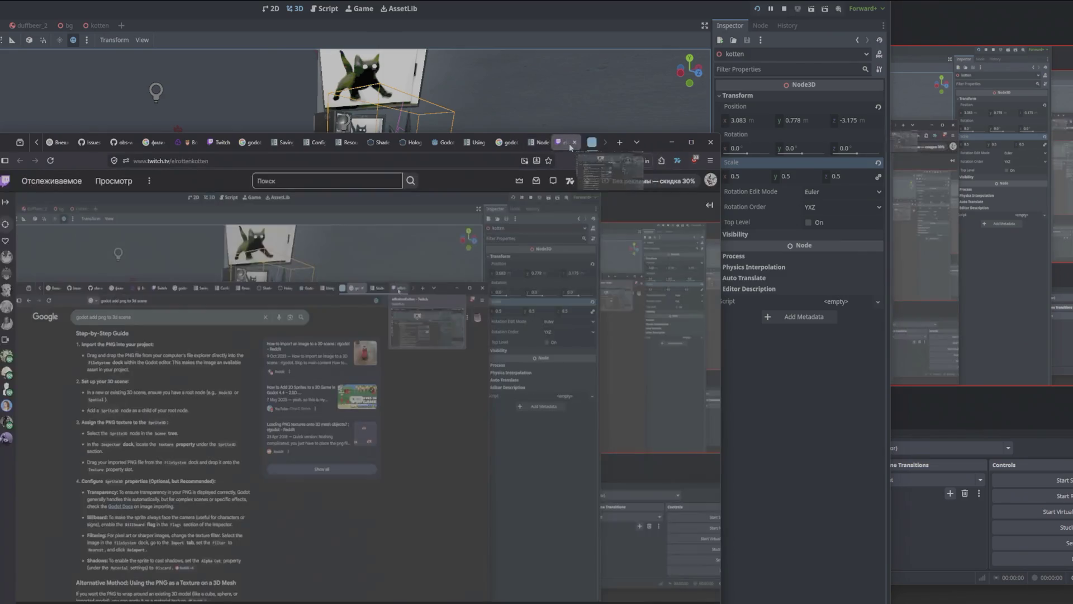
mouse_move(559, 143)
mouse_down()
mouse_move(601, 146)
mouse_move(569, 145)
mouse_move(581, 144)
mouse_up()
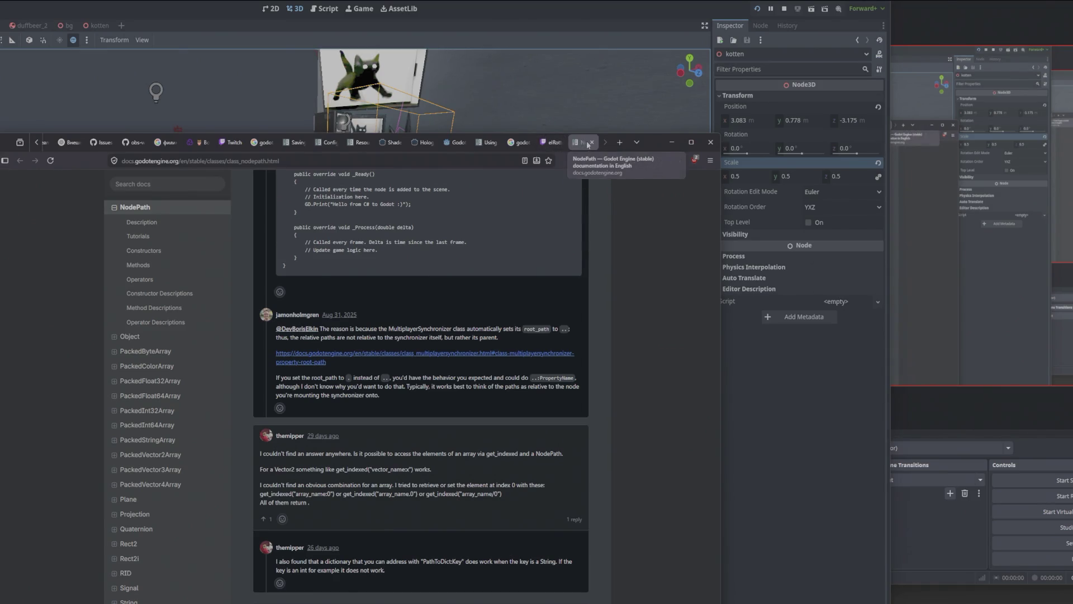
Step: Put the NodePath docs and the Cults3D grumpy owl page side by side in a split view
middle_click(169, 213)
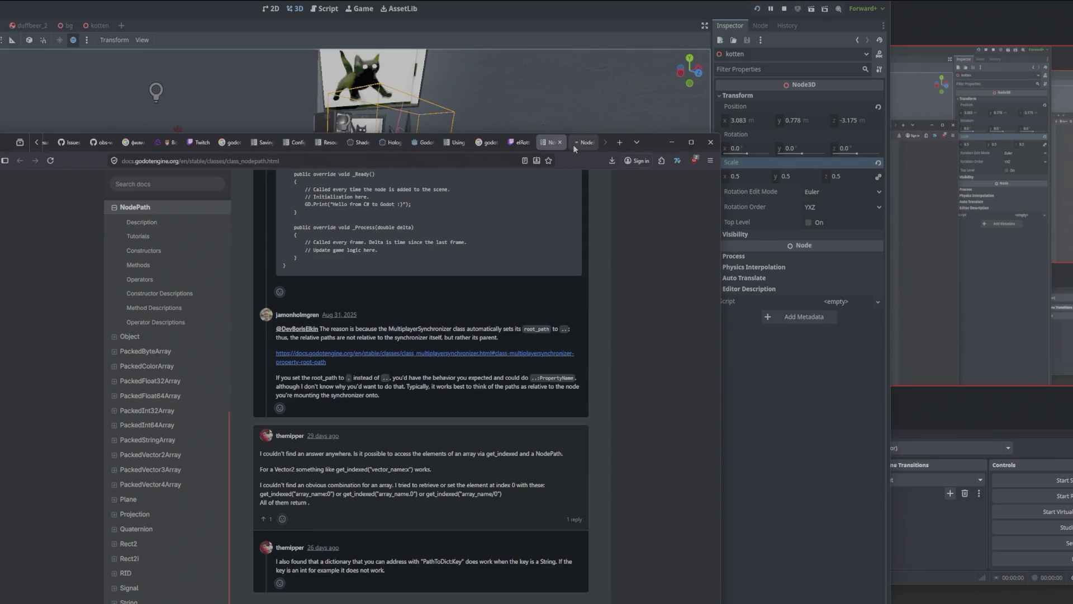
right_click(579, 144)
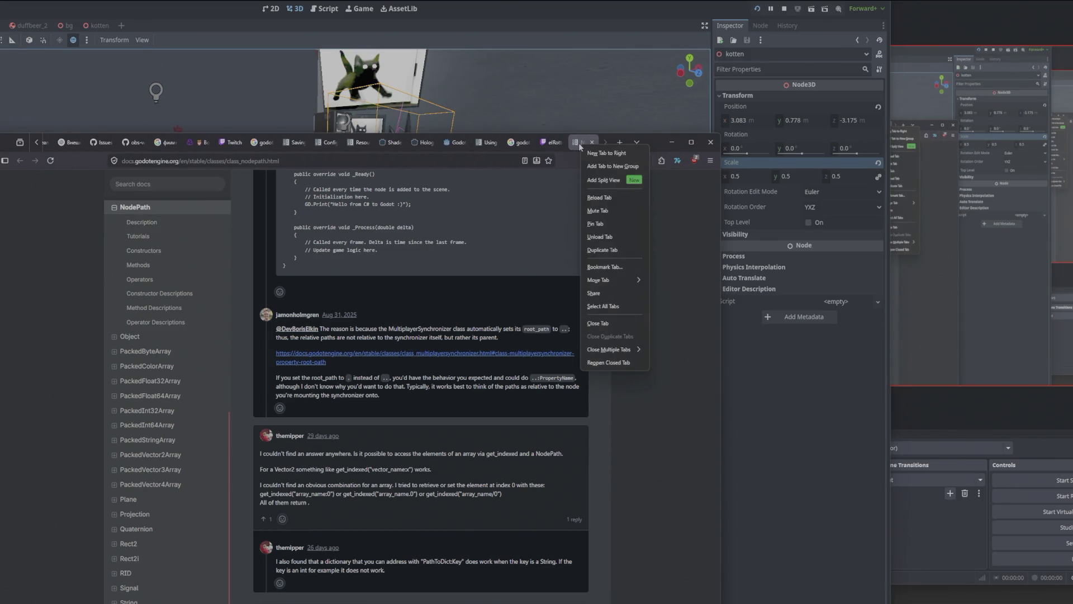
click(592, 180)
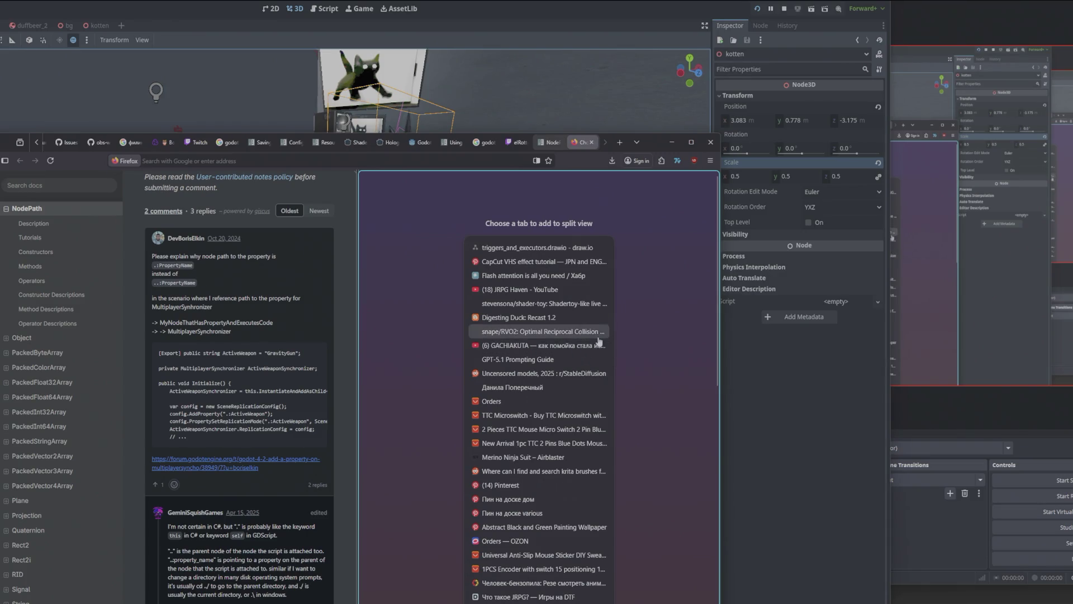
scroll(612, 342, down, 10)
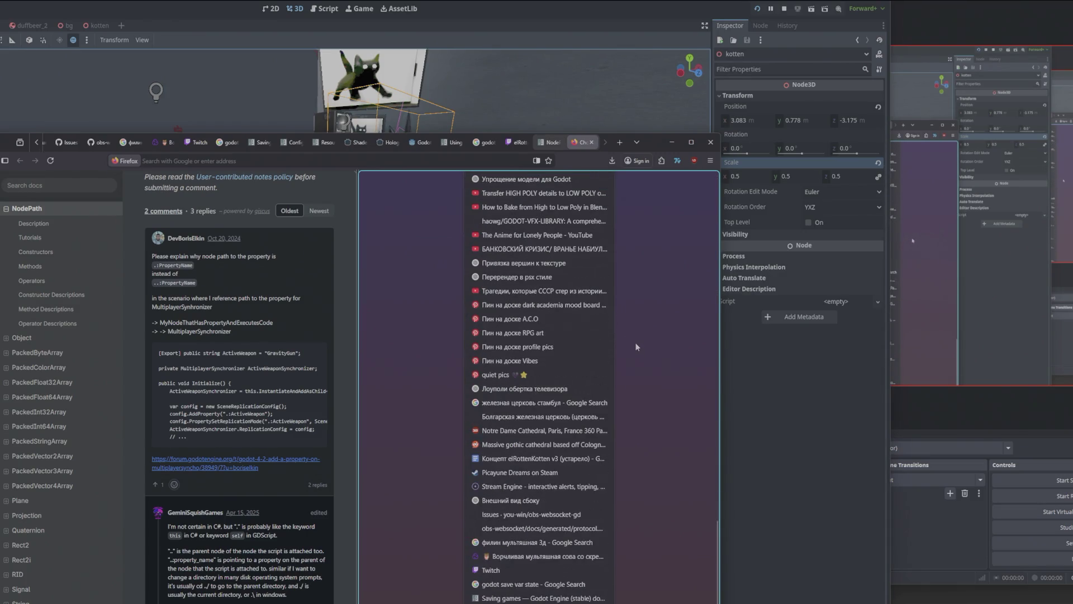
click(546, 561)
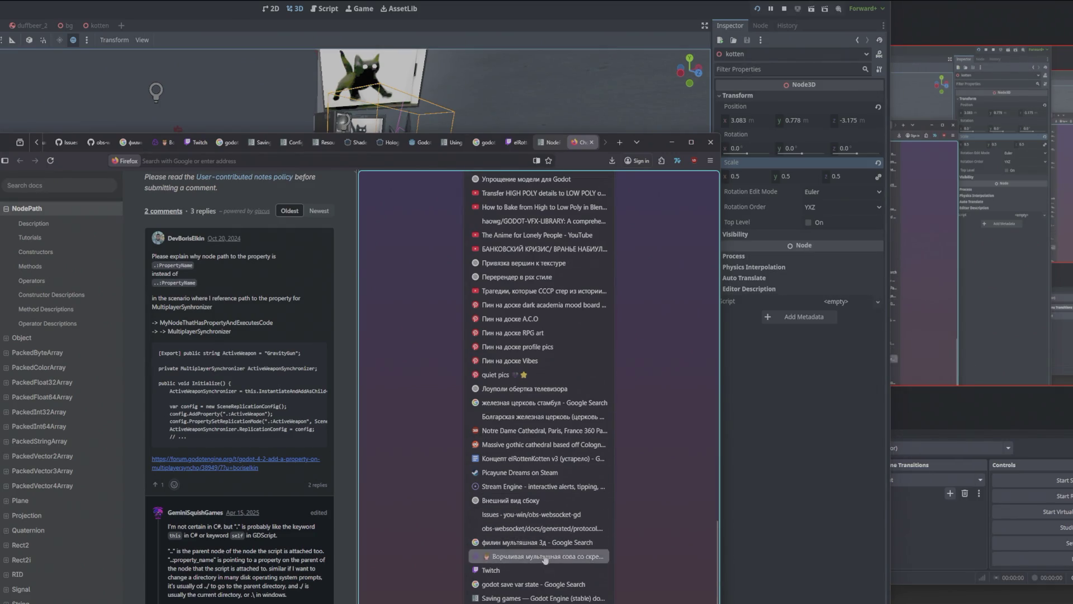
Step: Separate the split view so the Cults3D grumpy owl page fills the browser alone
mouse_move(655, 143)
mouse_down()
mouse_move(700, 22)
mouse_move(738, 41)
mouse_up()
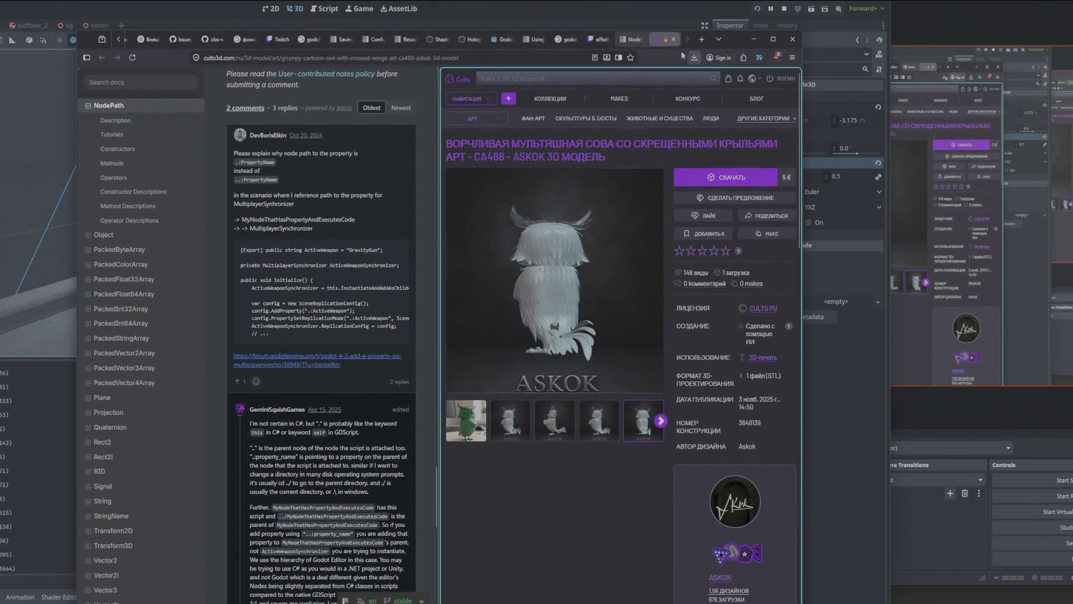
click(637, 40)
click(661, 39)
right_click(665, 41)
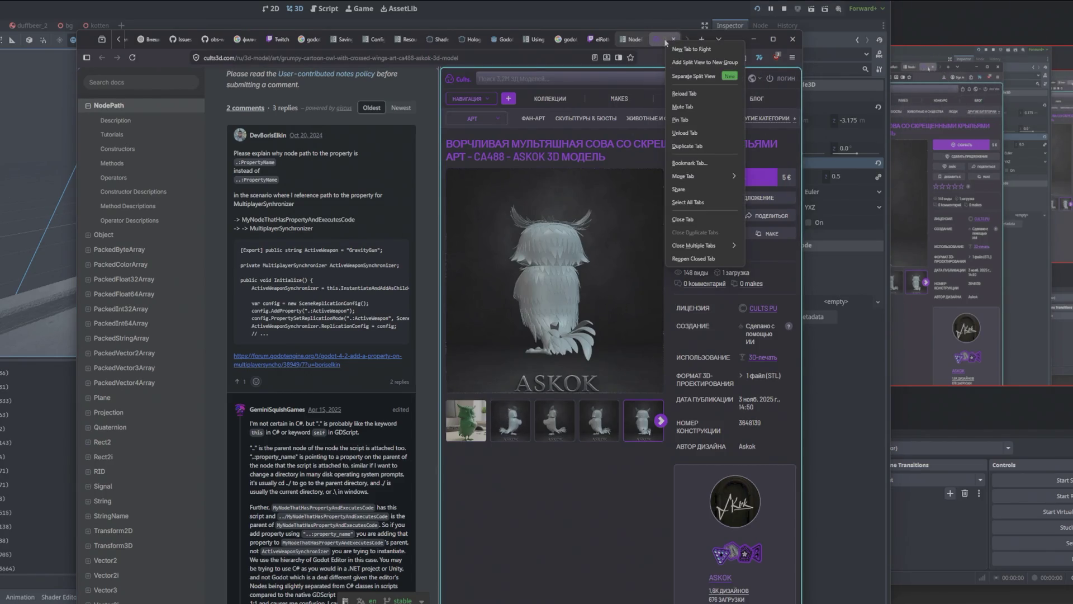
click(704, 76)
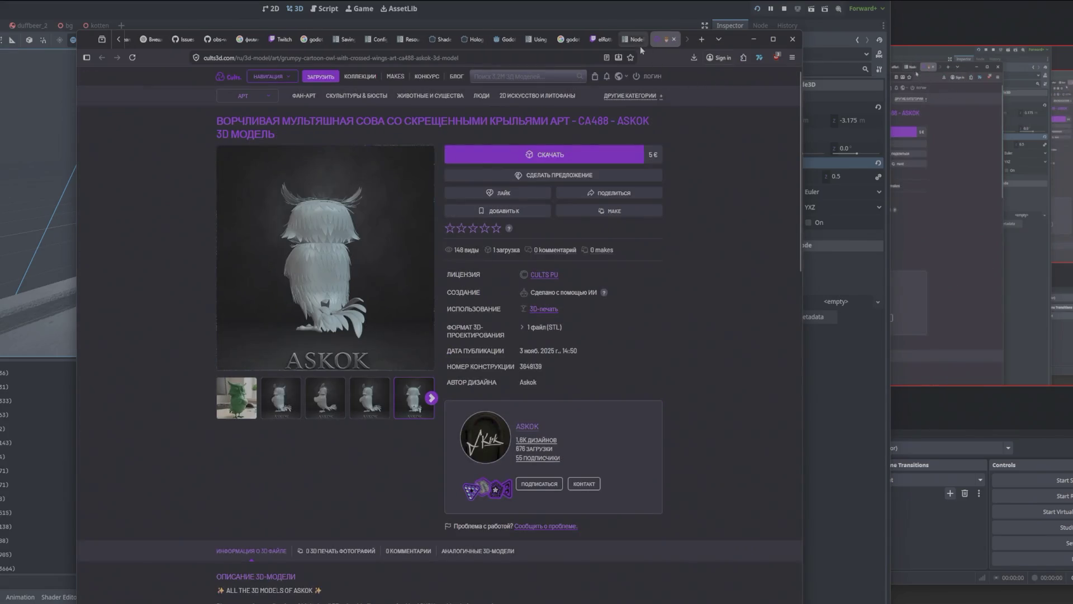
click(637, 39)
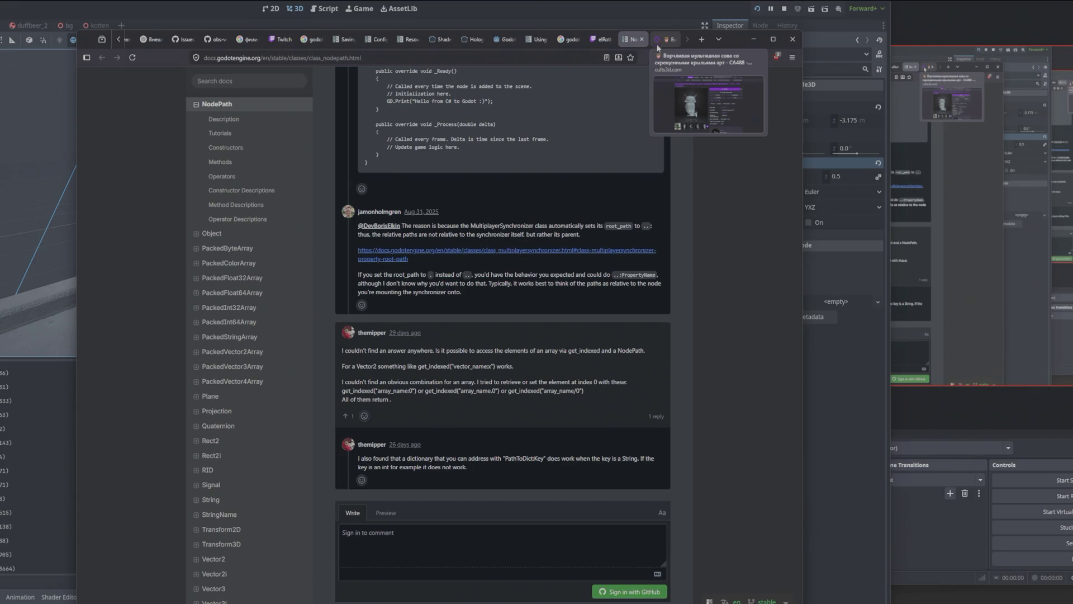
click(661, 42)
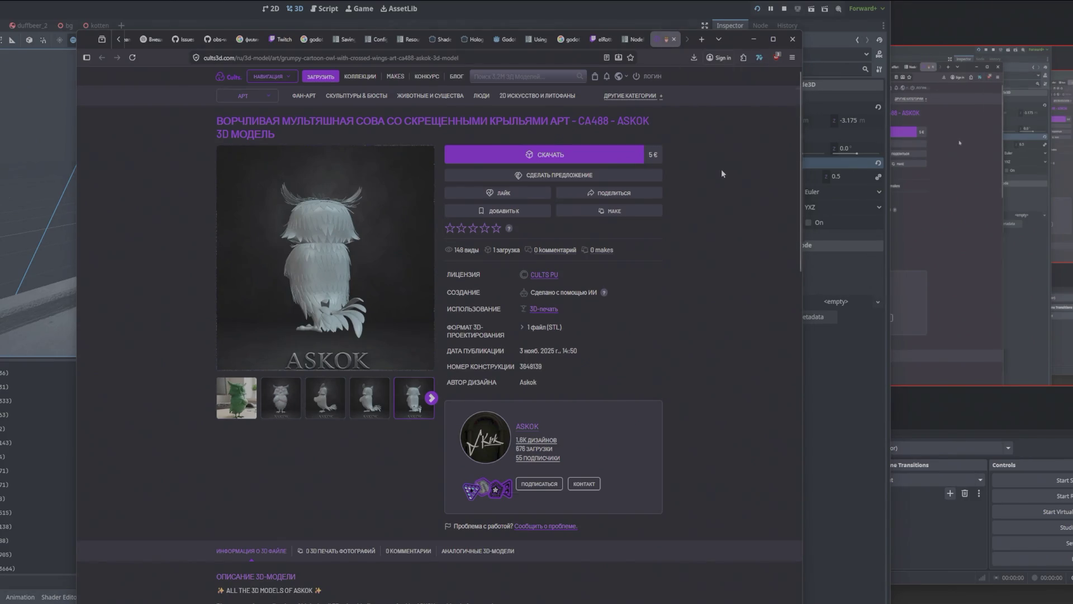
key(alt+Tab)
key(alt+Tab)
key(alt+Tab)
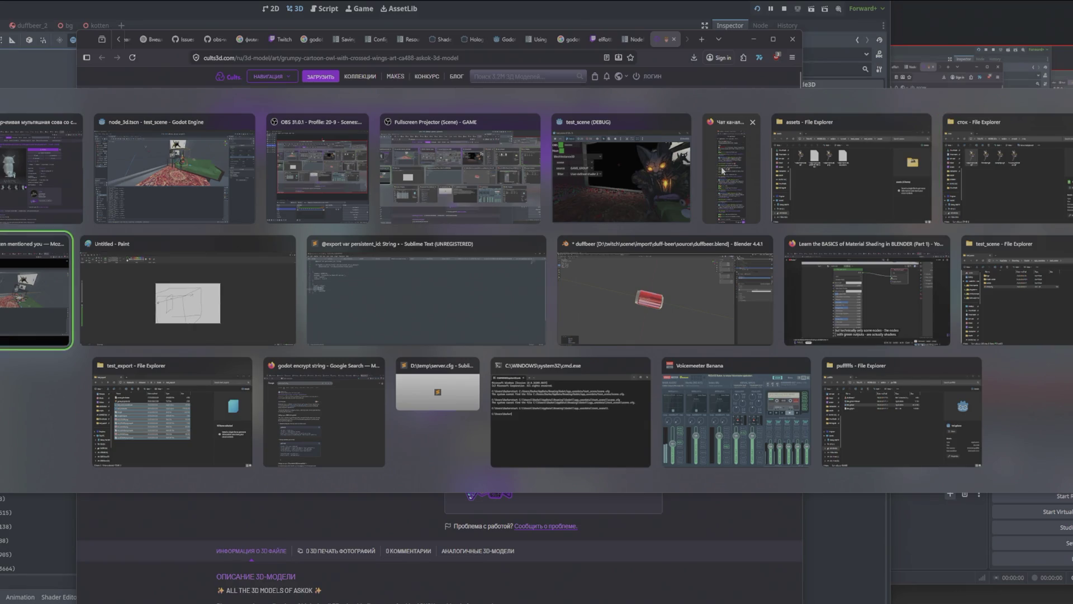
Step: Minimize the YouTube material-shading tutorial, leaving the 'godot encrypt string' results in front
click(367, 394)
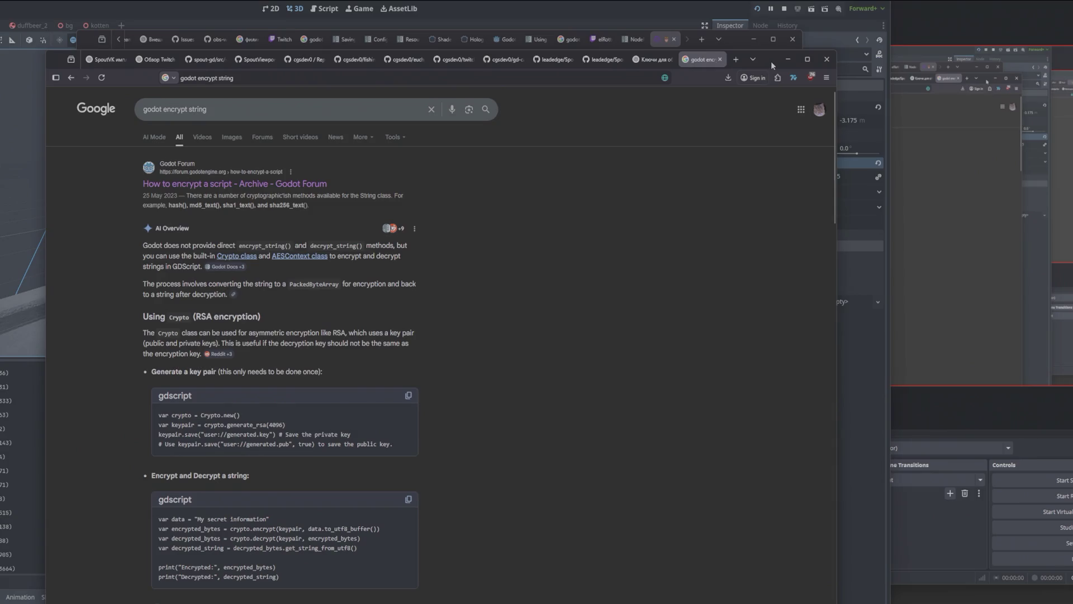
key(alt+Tab)
key(alt+Tab)
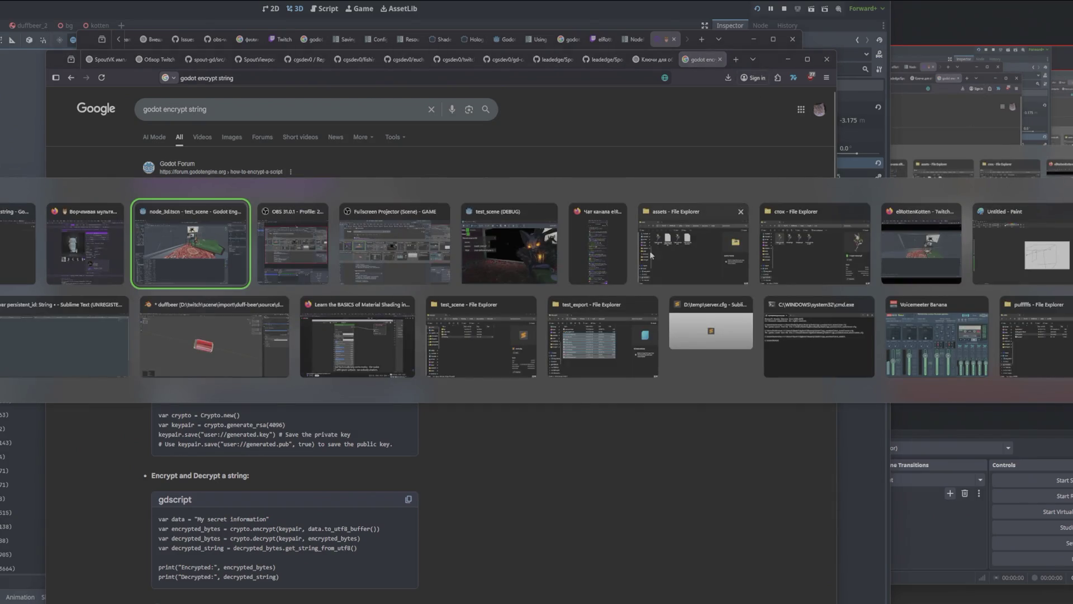
click(331, 336)
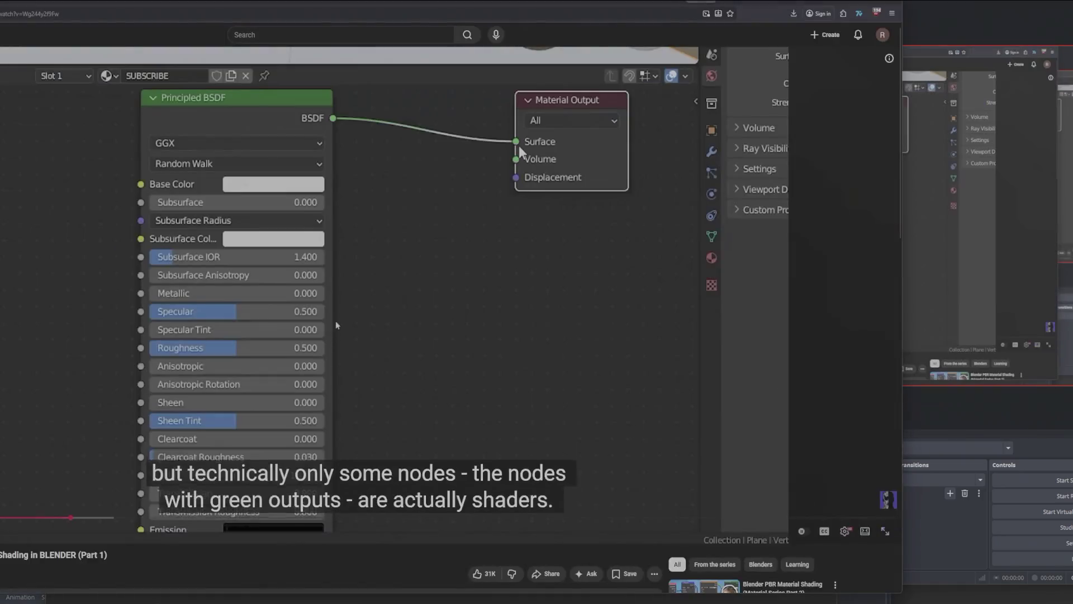
mouse_move(837, 3)
mouse_down()
mouse_move(1013, 133)
mouse_move(957, 91)
mouse_up()
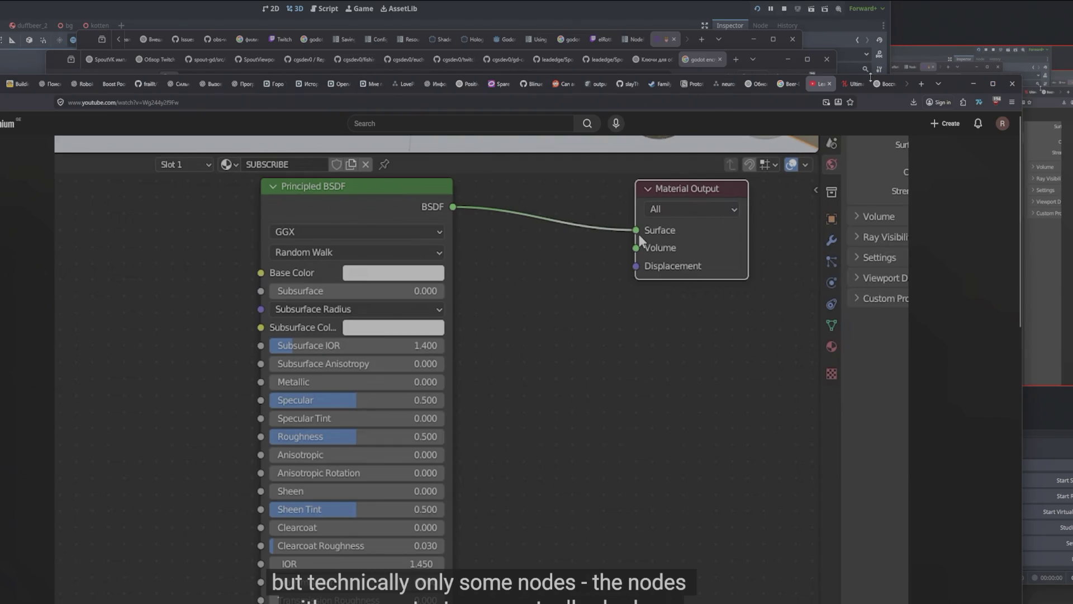
mouse_move(657, 216)
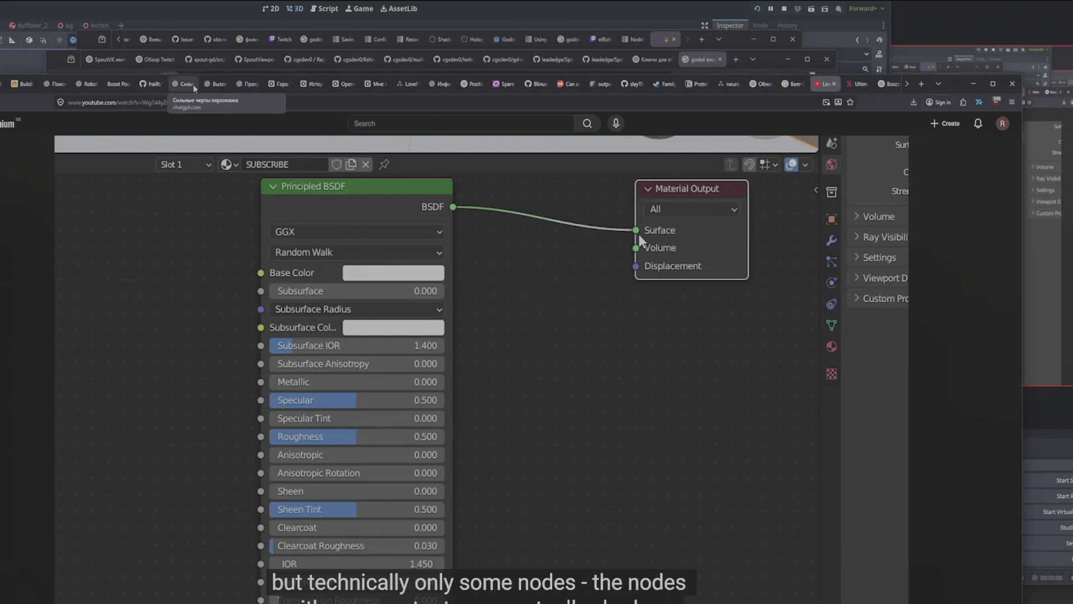
click(973, 83)
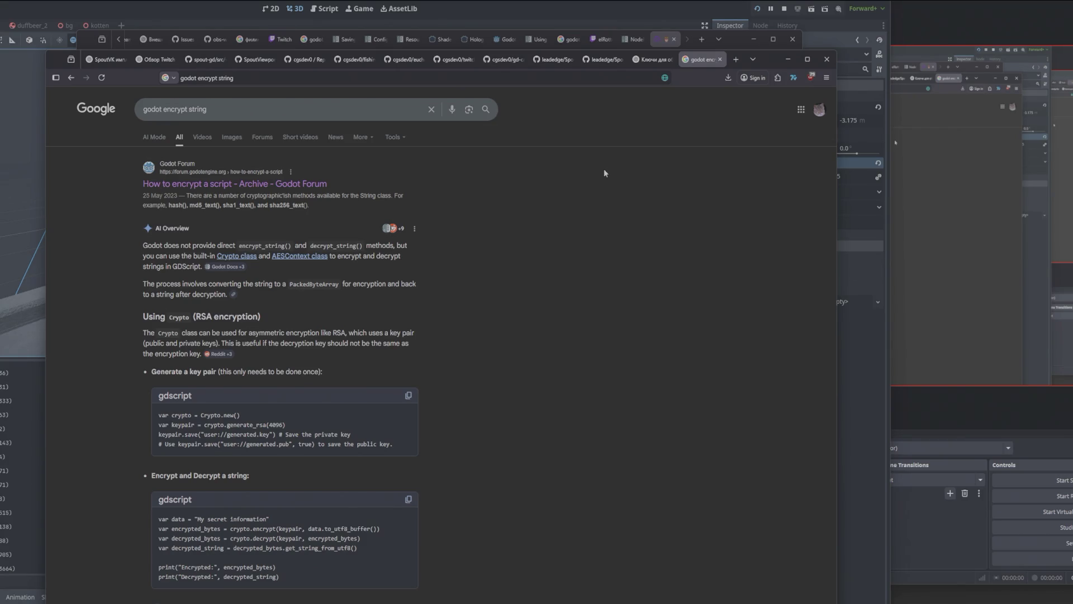
click(598, 39)
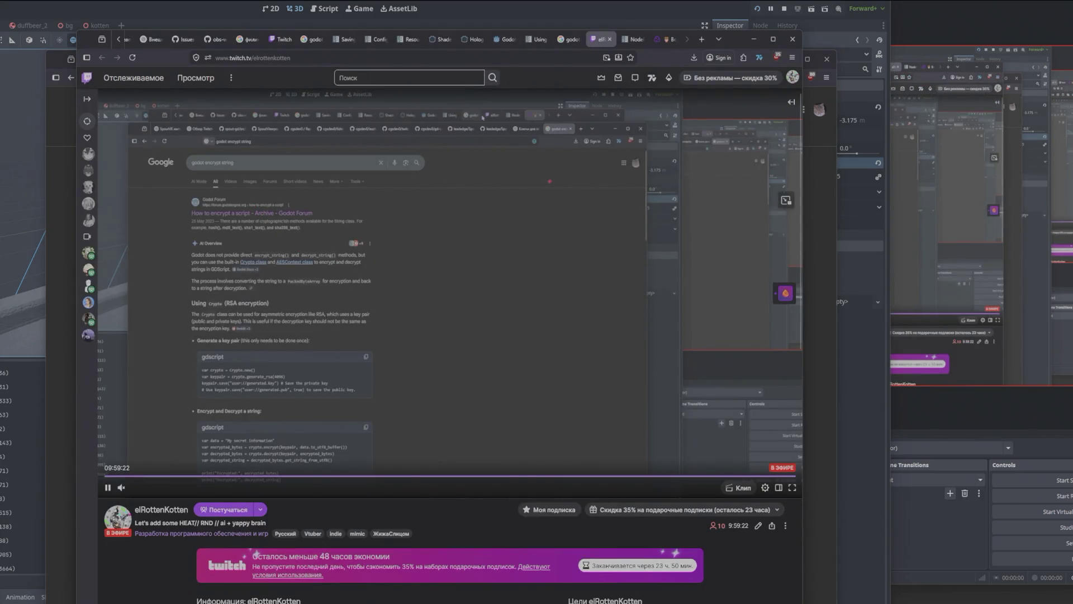
click(279, 39)
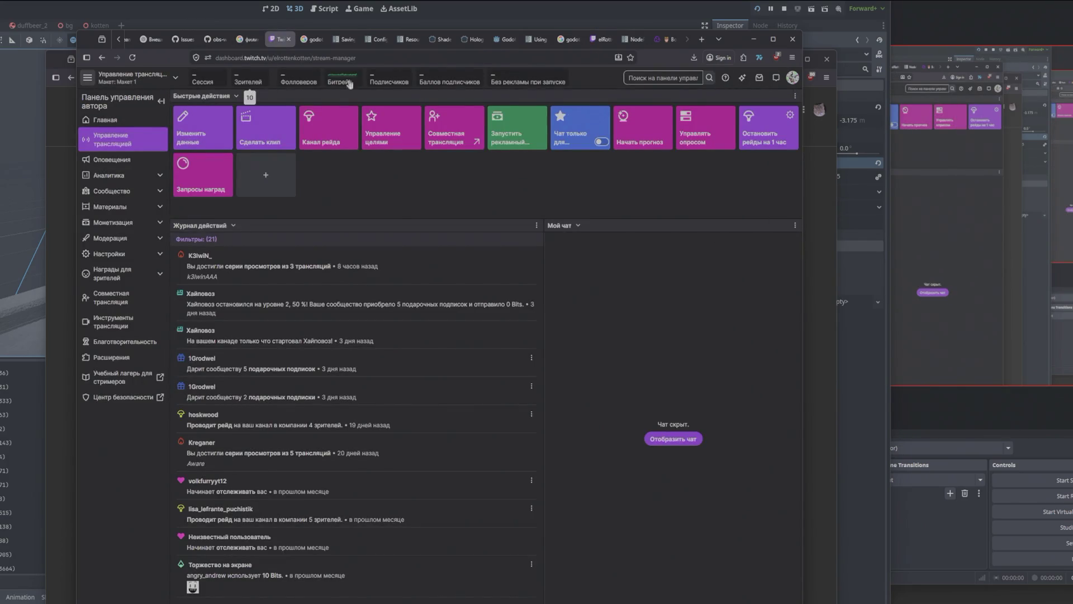
click(604, 40)
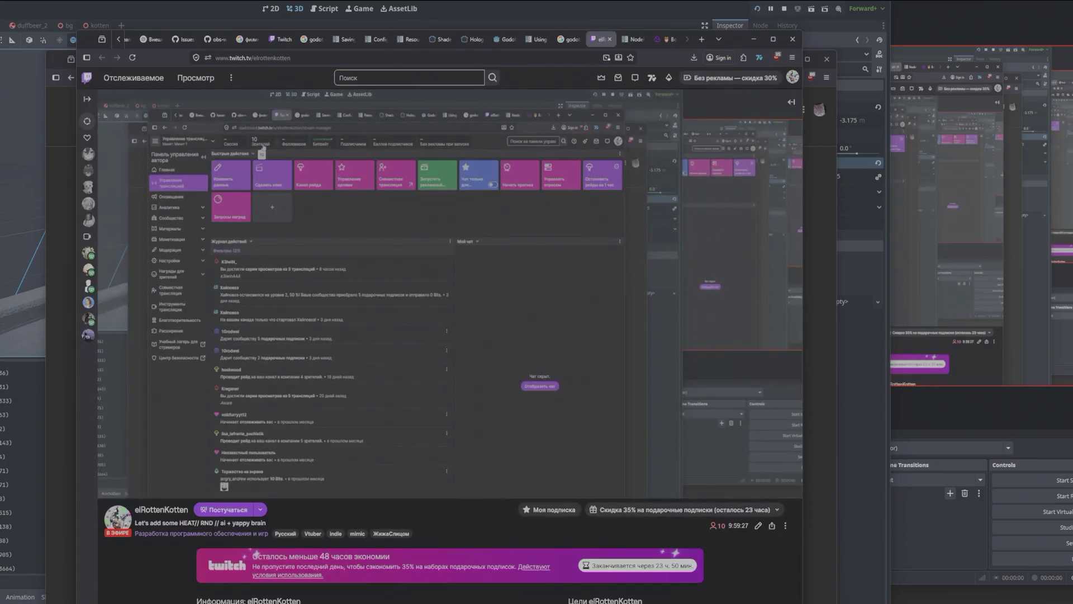
click(753, 39)
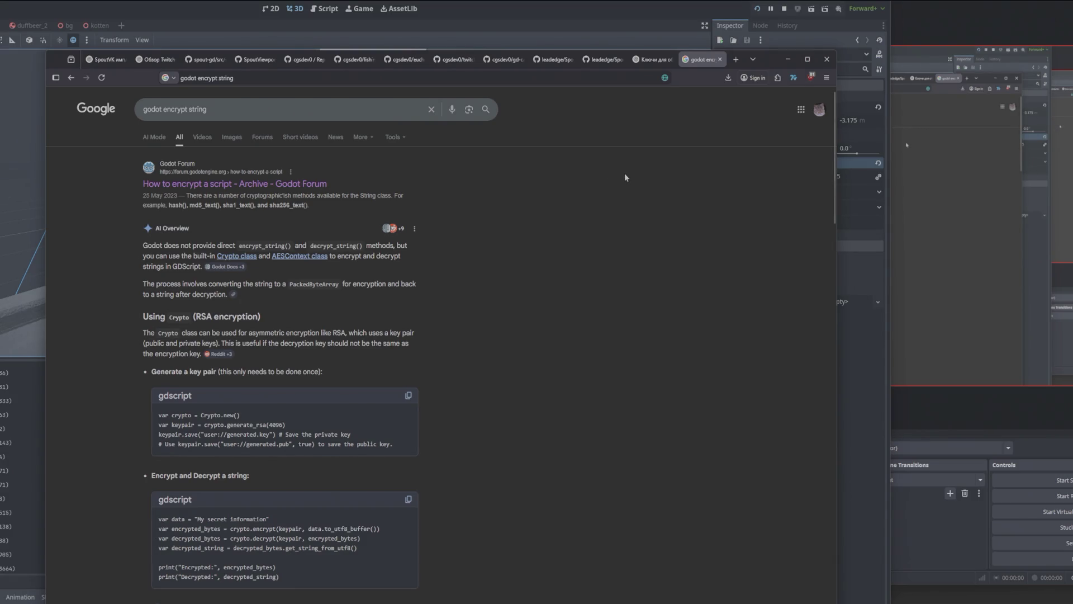
middle_click(702, 61)
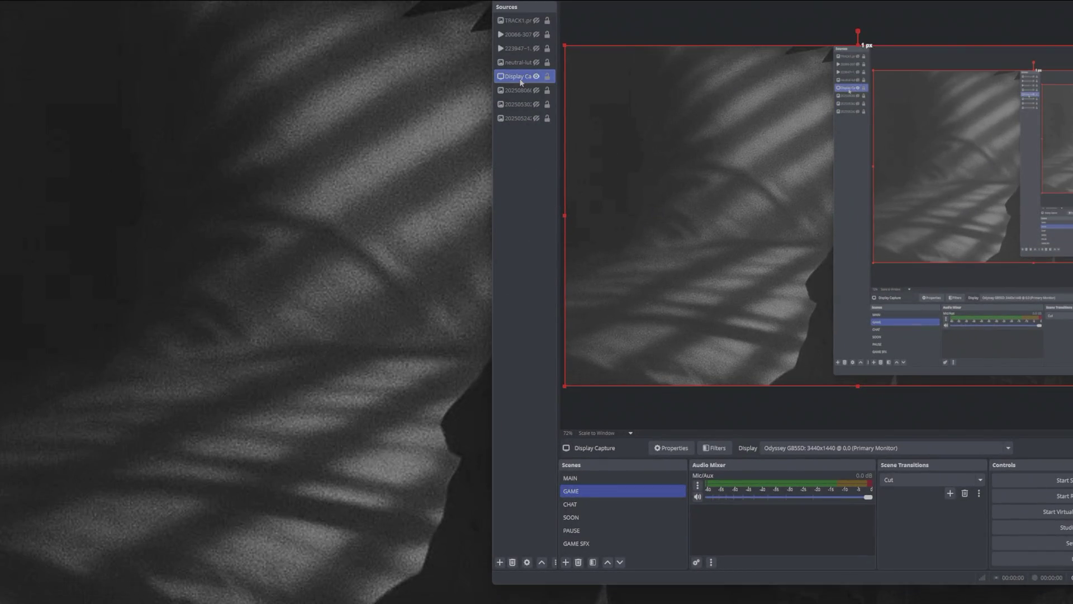
Step: Inspect the Display Capture Crop/Pad filter in OBS, close the filters, and reselect Display Capture
right_click(521, 78)
click(542, 362)
click(656, 150)
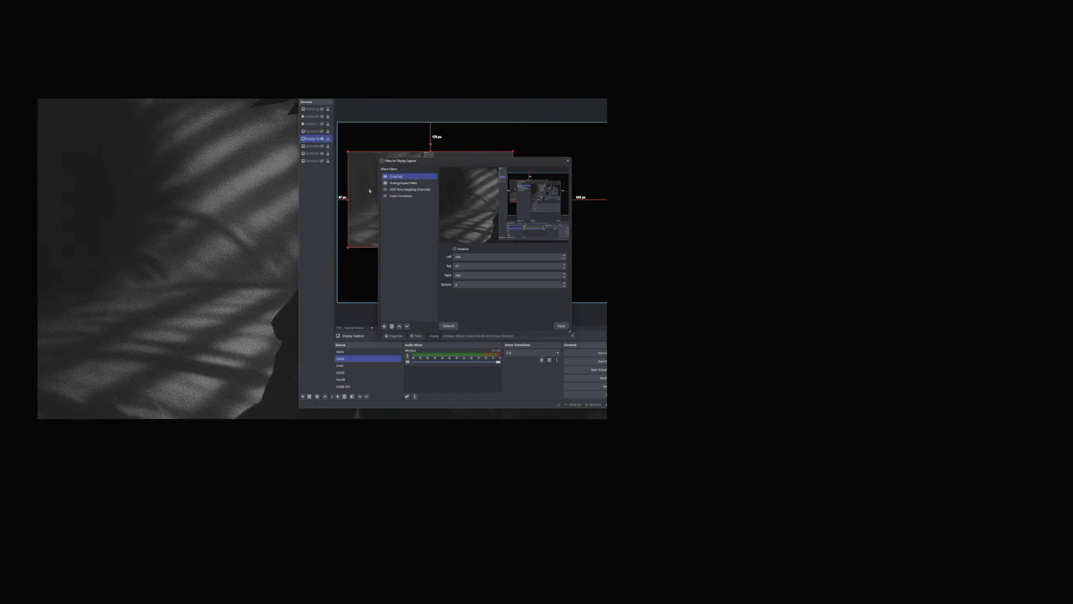
click(369, 190)
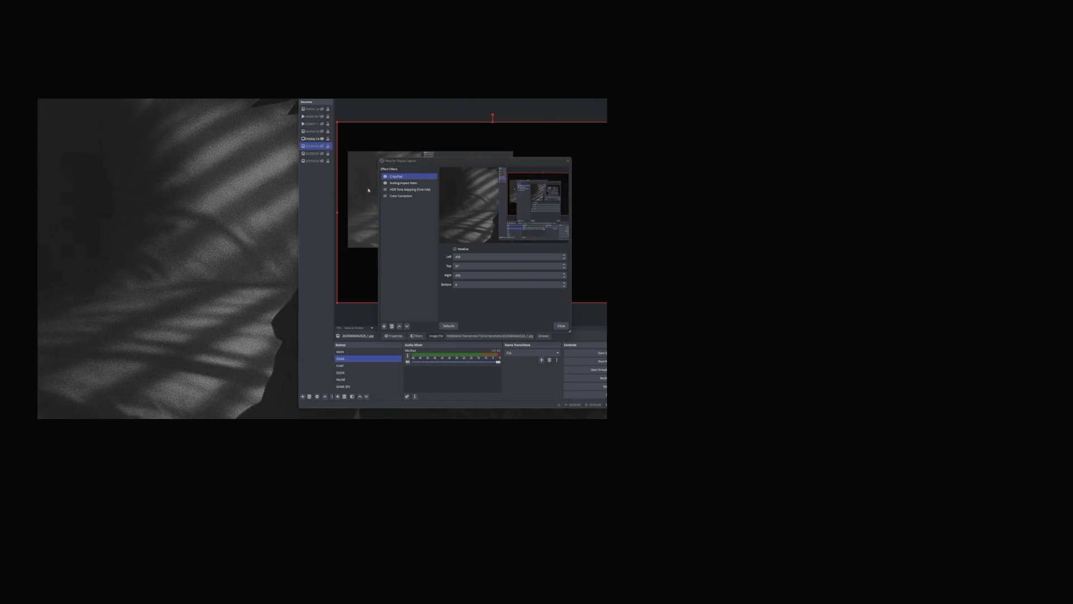
click(568, 161)
click(411, 190)
click(312, 139)
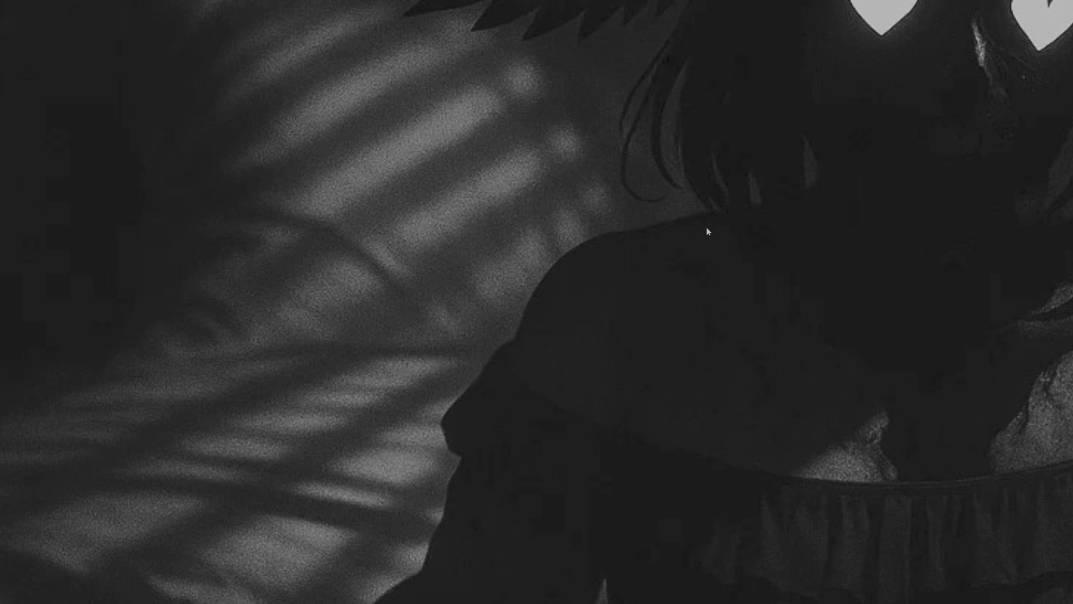
Step: Switch to the Twitch stream, make the player full screen, and pause playback
key(alt+Tab)
key(alt+Tab)
key(alt+Tab)
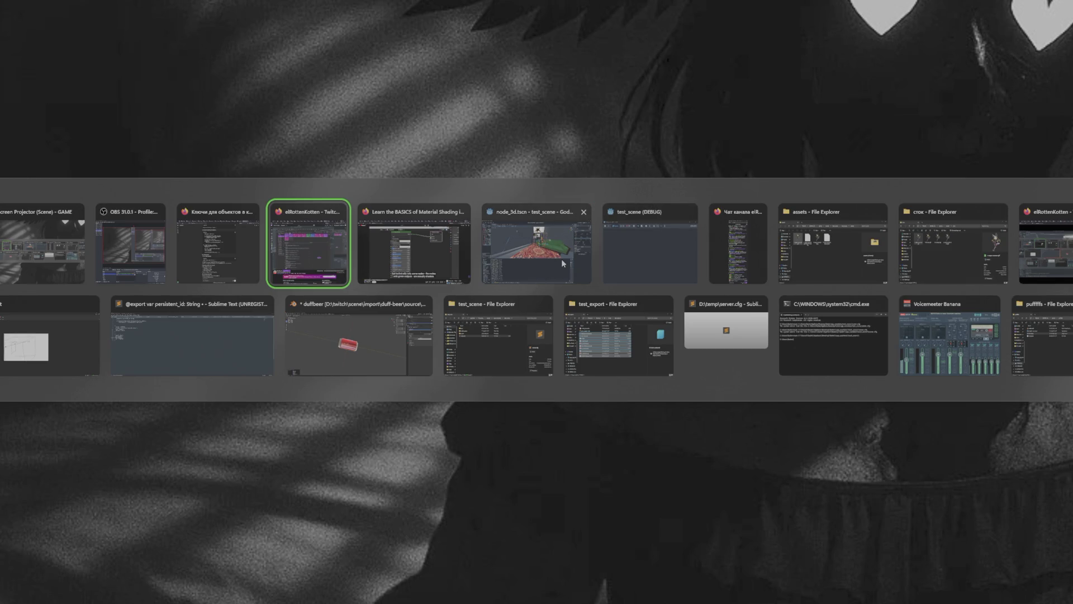
click(564, 143)
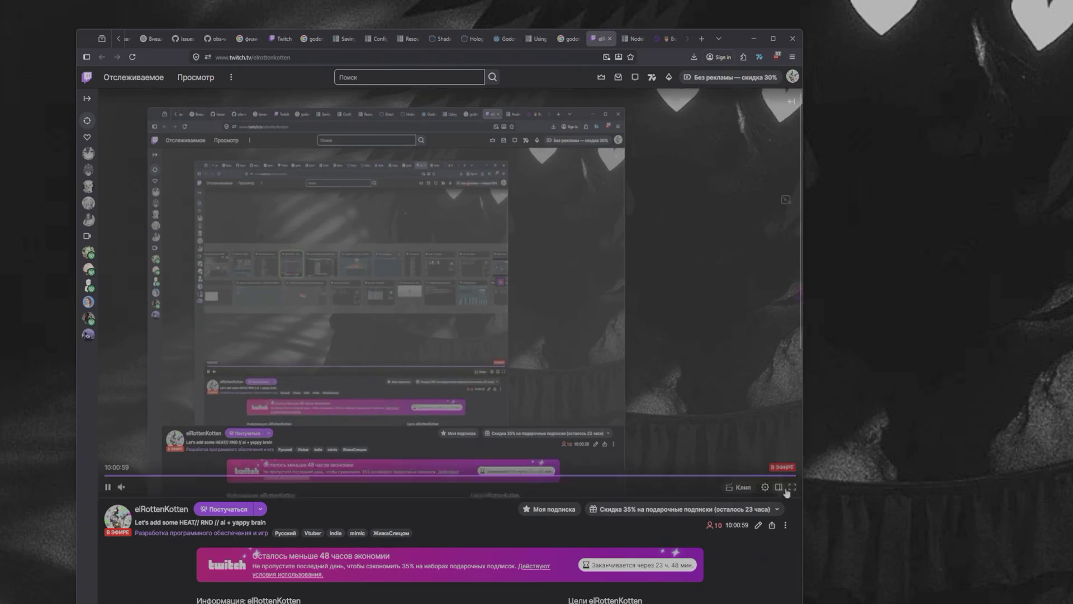
click(794, 484)
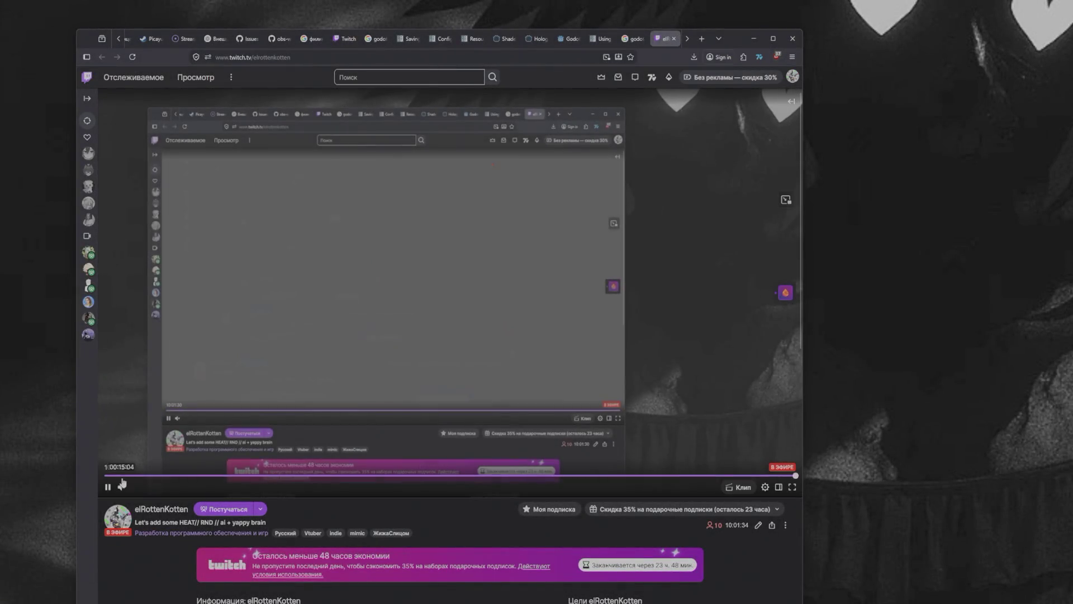
click(108, 487)
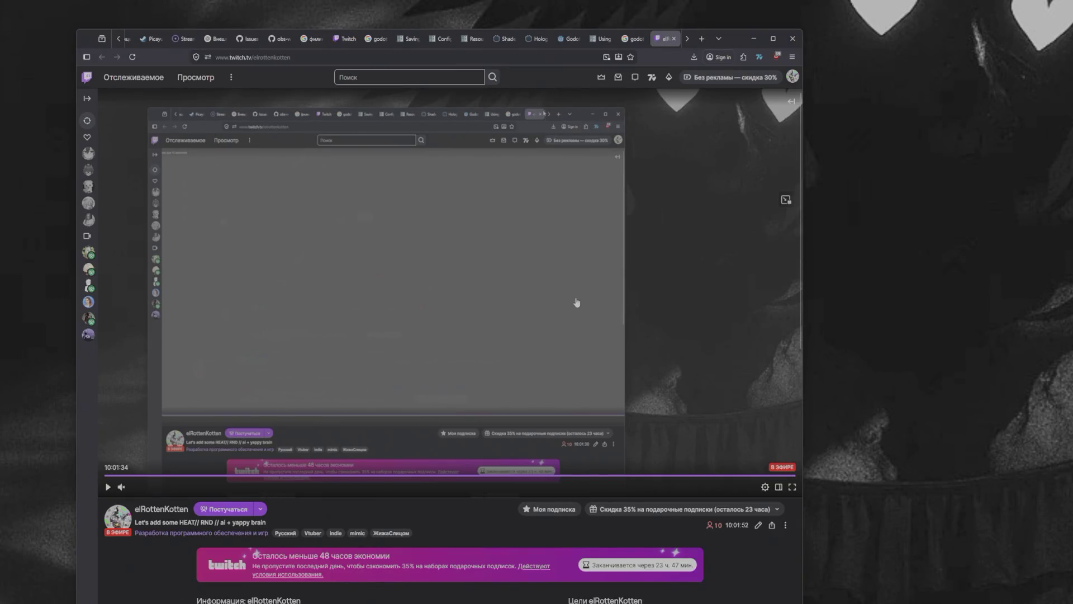
click(640, 40)
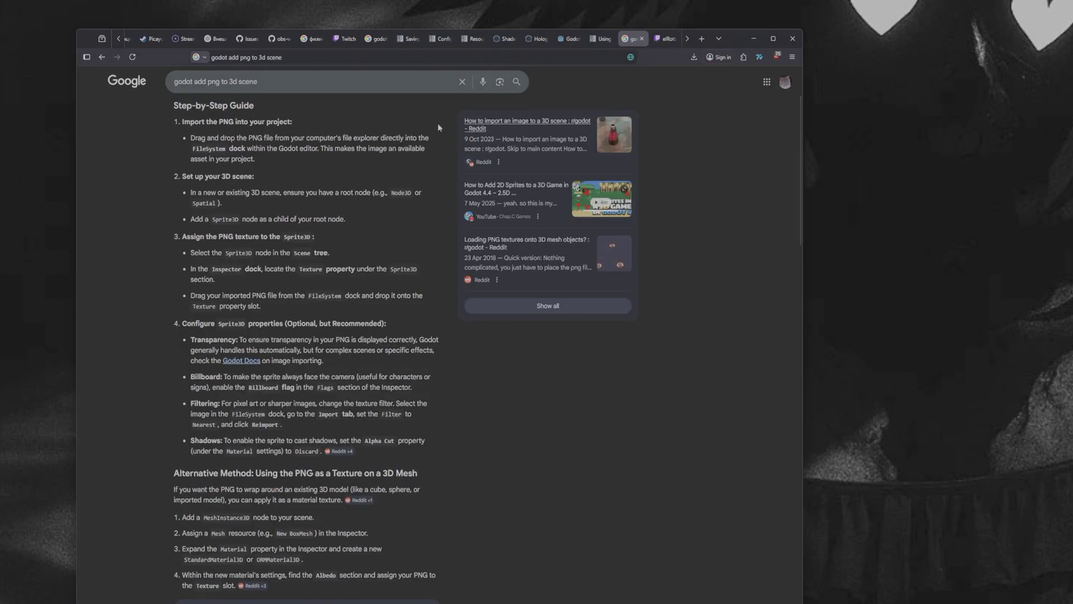
Step: Close the godot search and Cults3D tabs and open ChatGPT in a new tab
click(297, 82)
click(641, 39)
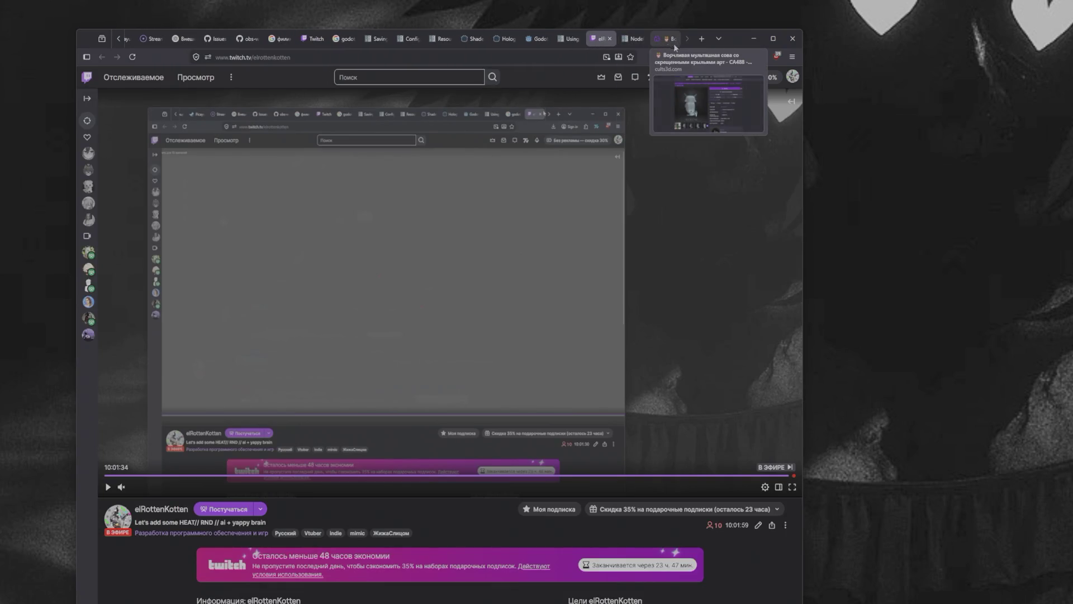
click(673, 39)
click(700, 39)
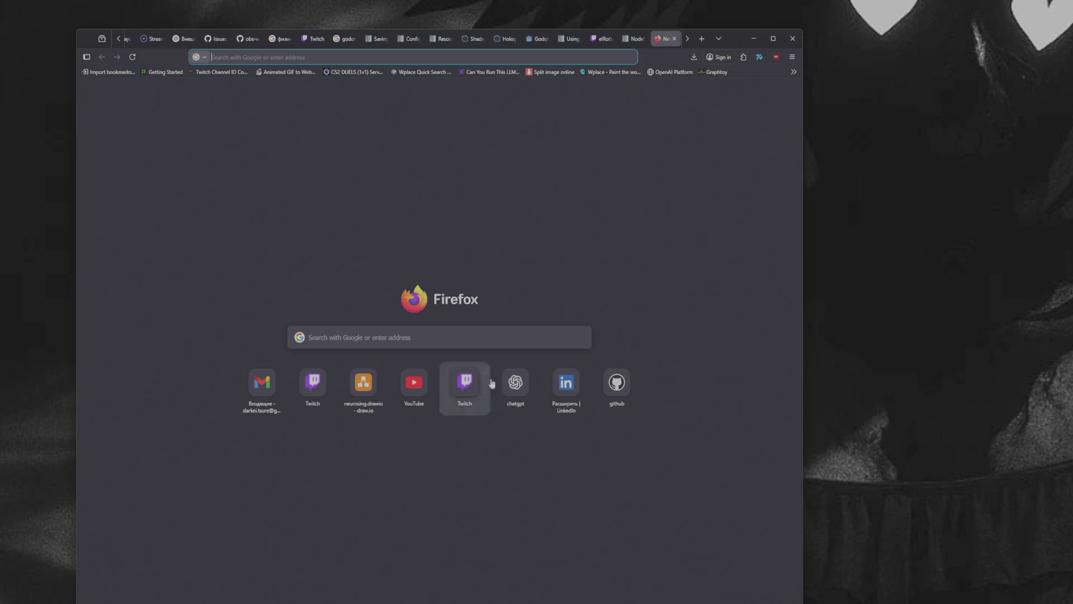
click(517, 380)
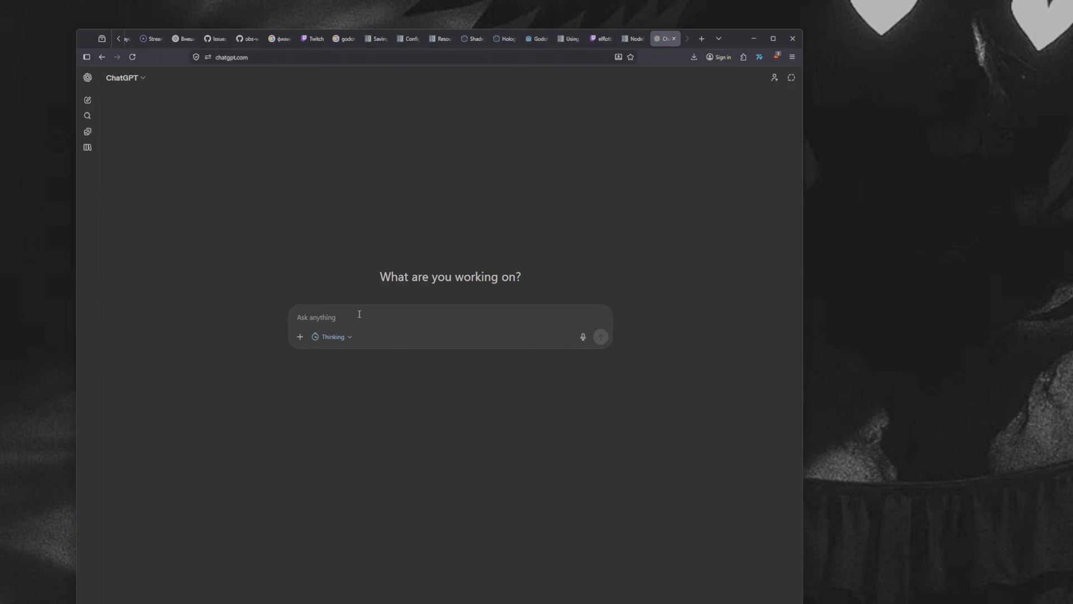
Step: Ask ChatGPT, in Russian, for a script that billboards a 3D node toward the active camera
text(caелай мне скрипт или ра)
text(сскажи как настр)
text(оить )
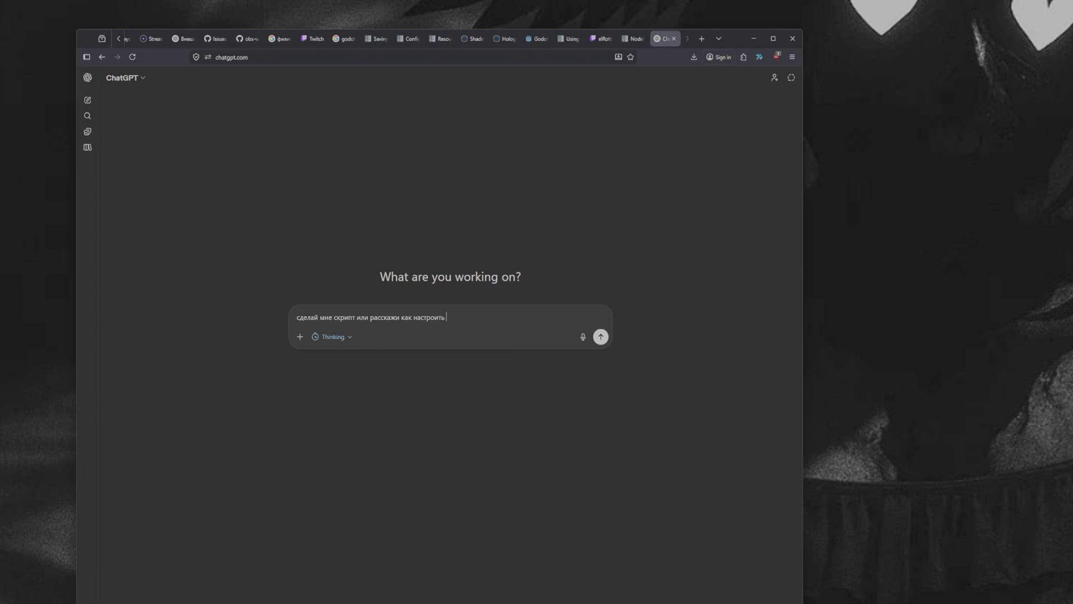
text(джожду)
key(BackSpace)
text(ду, чтобы о)
text(на вела себя как )
text(билд )
text(борд по отне)
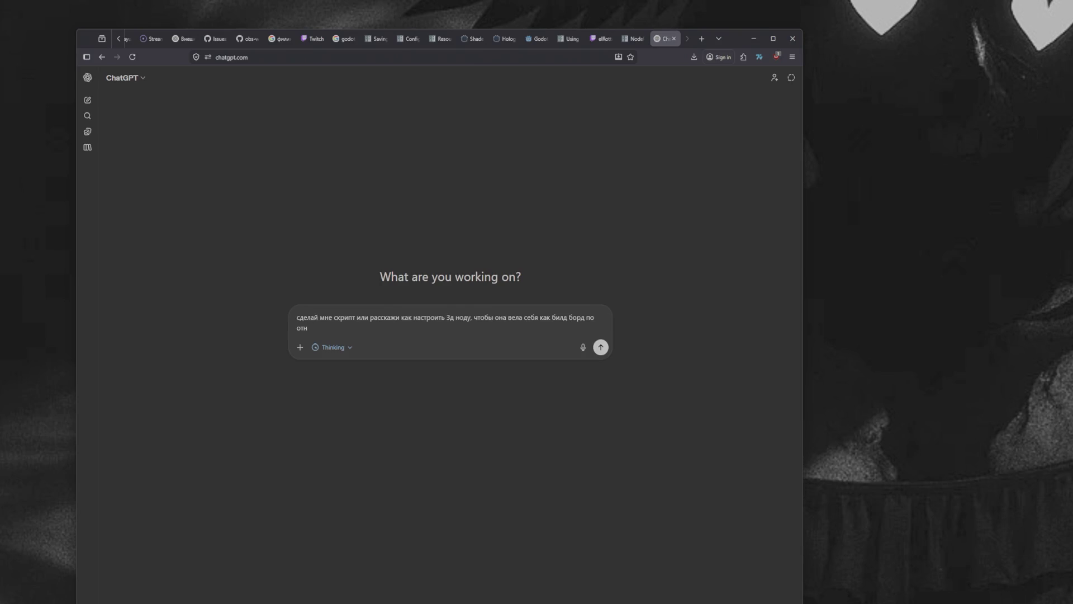
text(шению.)
text(о 3)
text(й 34)
text(д камере)
key(Return)
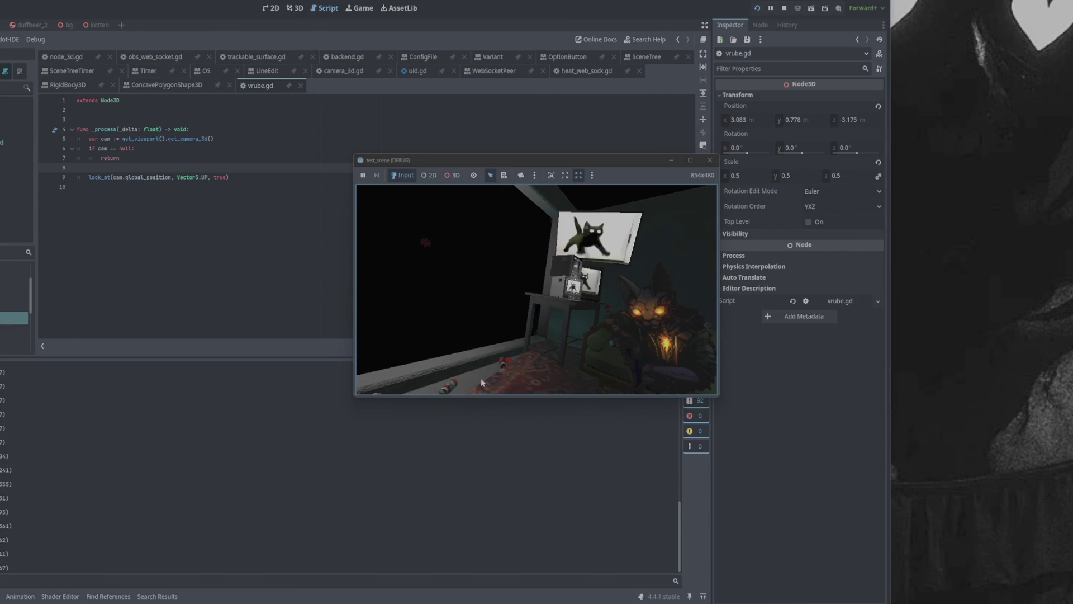
click(253, 175)
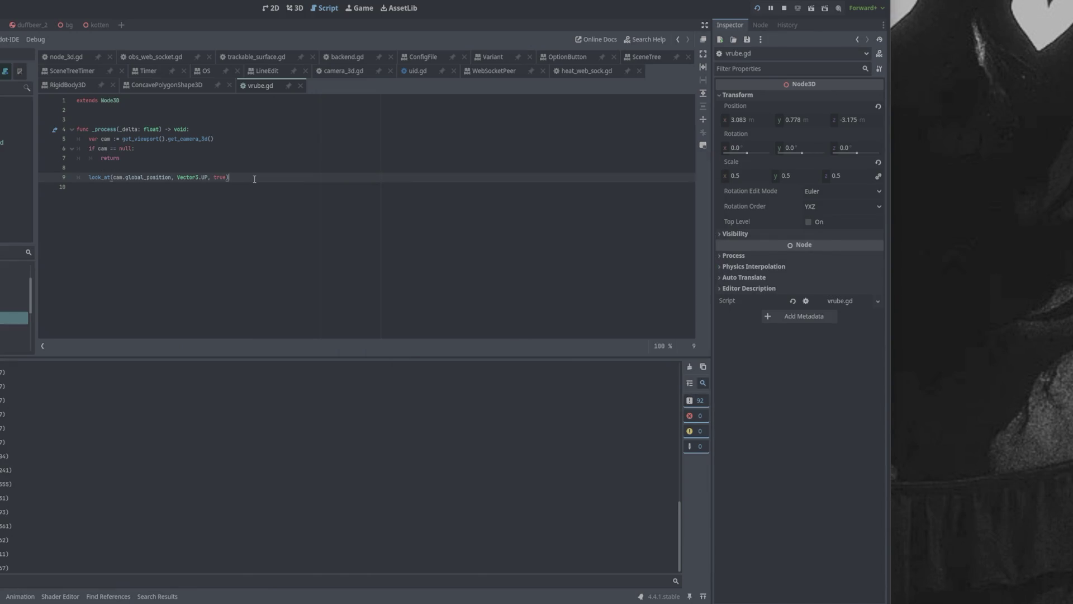
key(alt+Tab)
scroll(428, 338, down, 5)
scroll(428, 335, down, 1)
scroll(429, 334, up, 2)
scroll(429, 334, down, 3)
scroll(411, 403, down, 2)
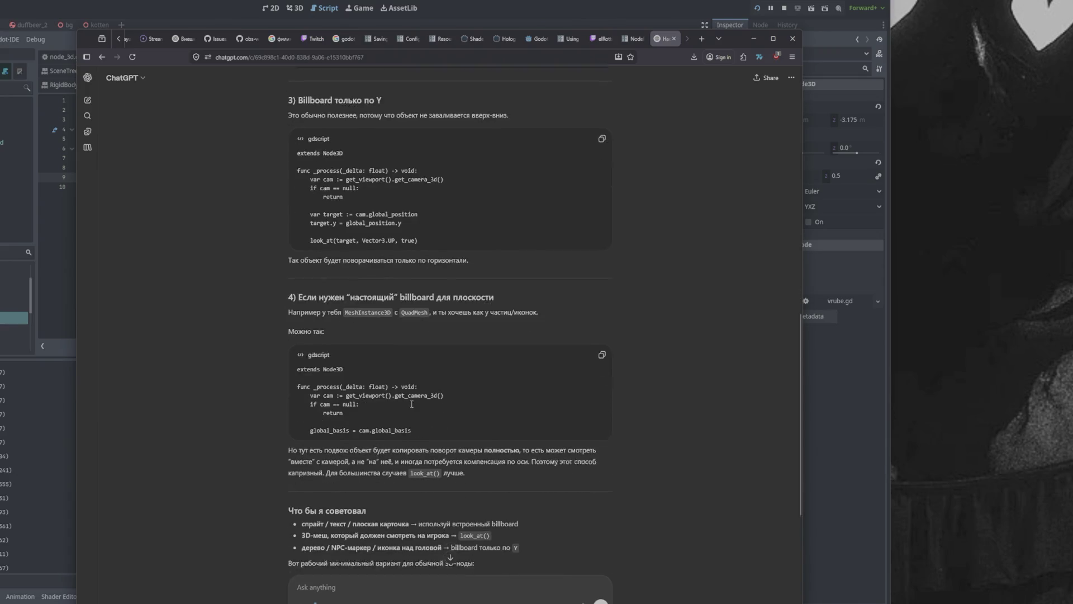
scroll(425, 317, down, 5)
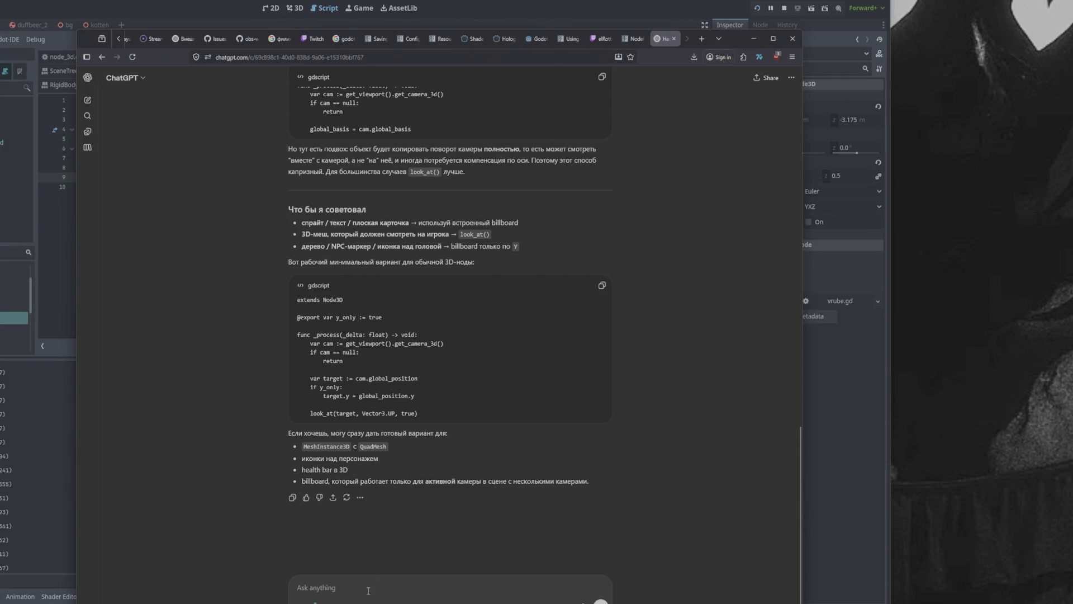
key(alt+Tab)
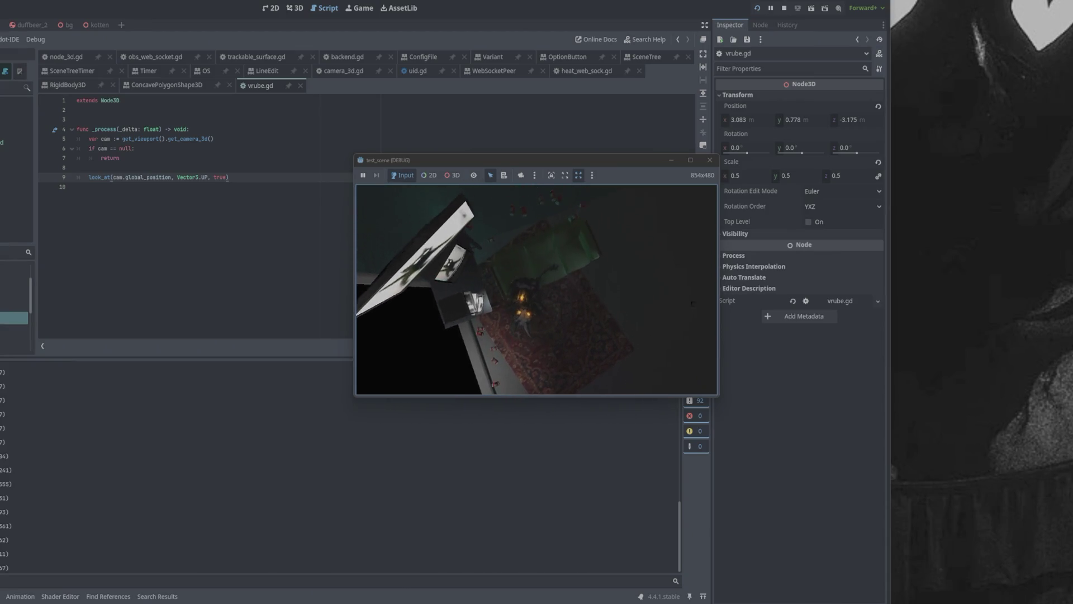
Step: Ask ChatGPT for speed-limited, smoothed turning with Y angle clamped to an editor-set range
key(alt+Tab)
key(alt+Tab)
key(alt+Tab)
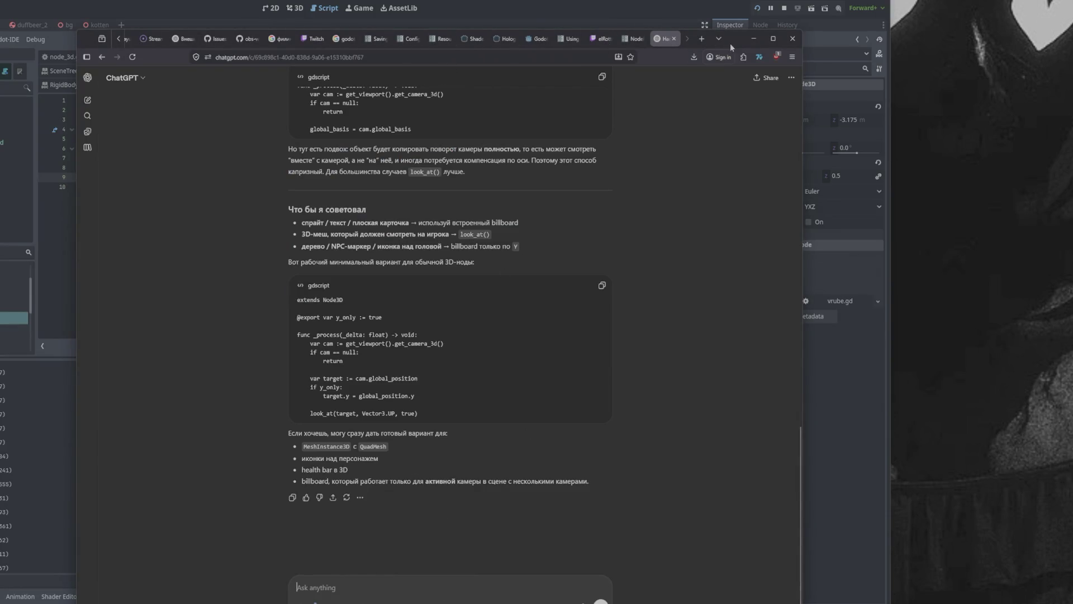
drag(730, 43, 738, 5)
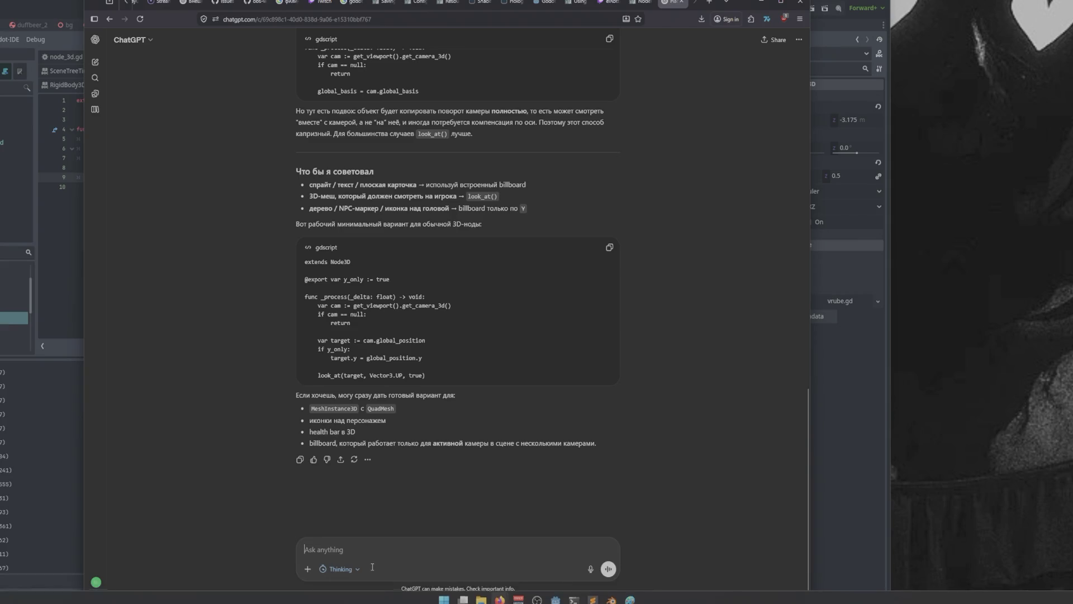
text(давай сделаем ог)
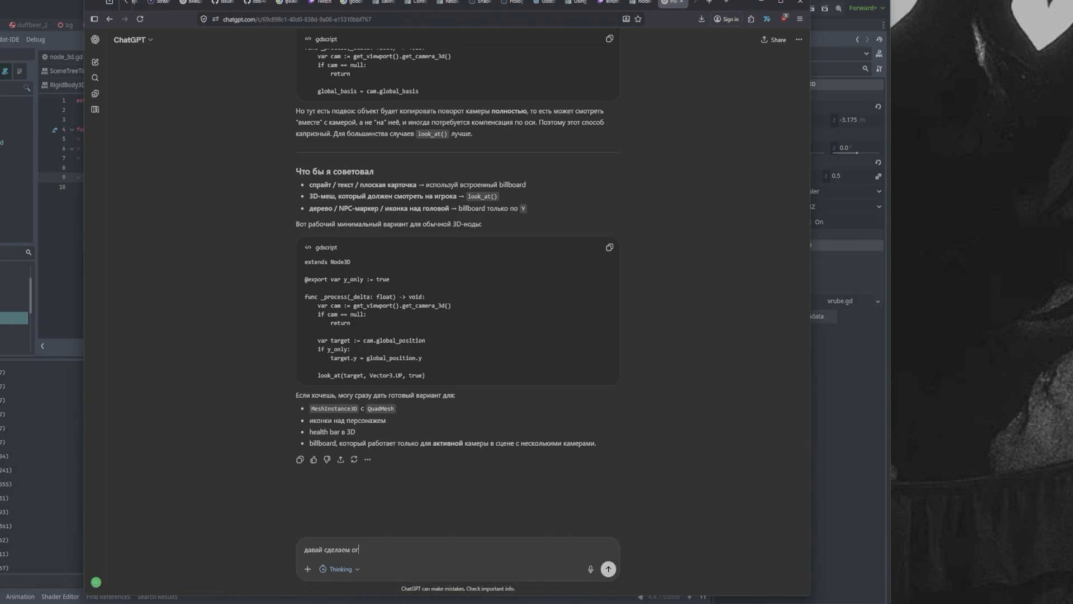
text(раничение скорости )
text(поворота, )
text(чтобы было ск)
key(BackSpace)
text(живание )
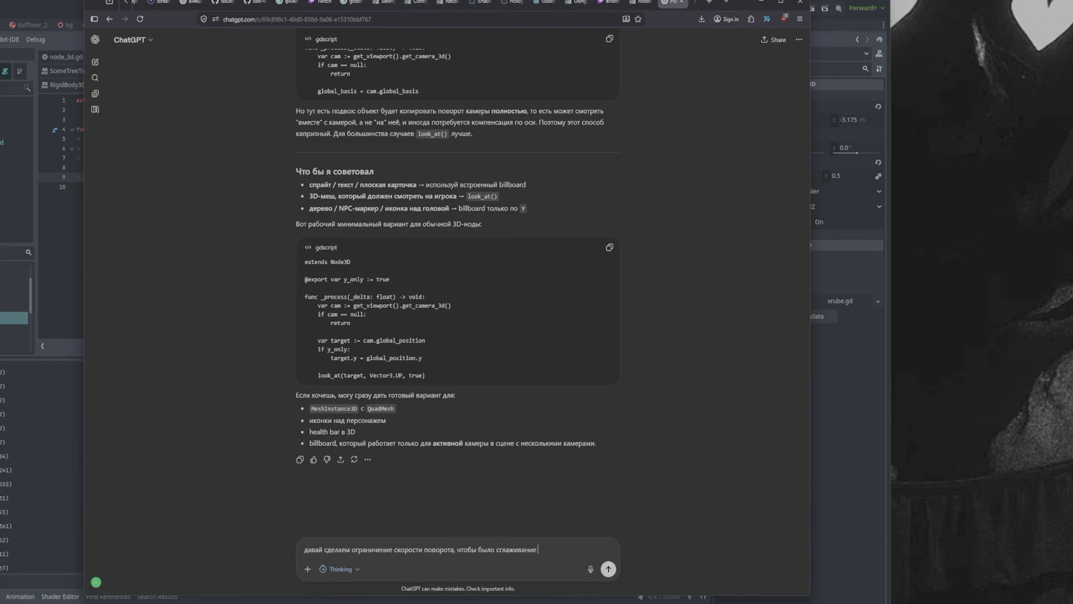
text(и по Y ограничим уг)
text(лы )
text(на)
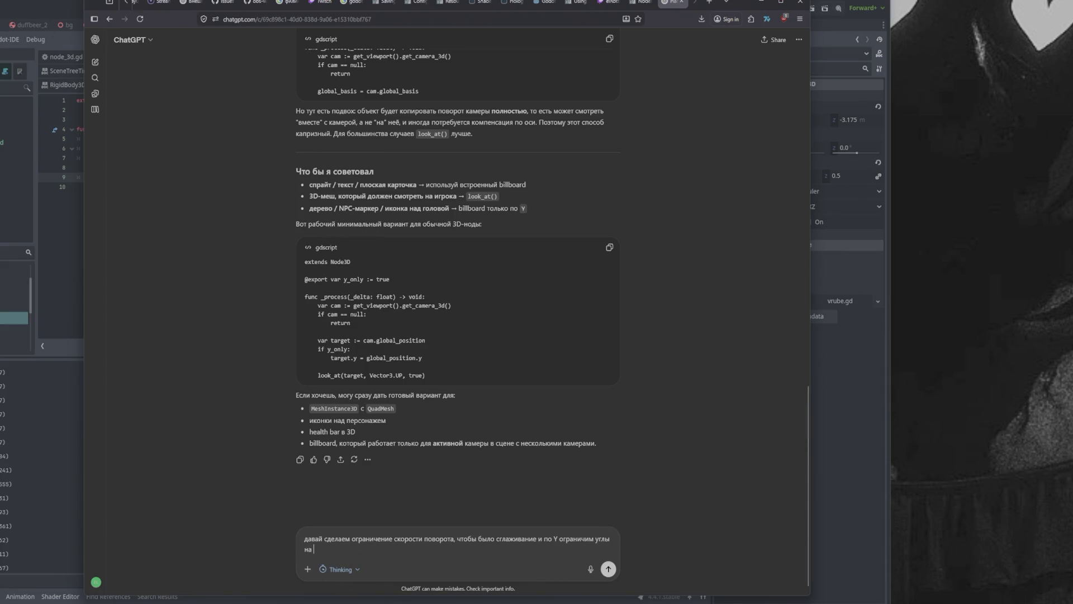
text( диа)
key(BackSpace)
key(BackSpace)
text(пазаон з)
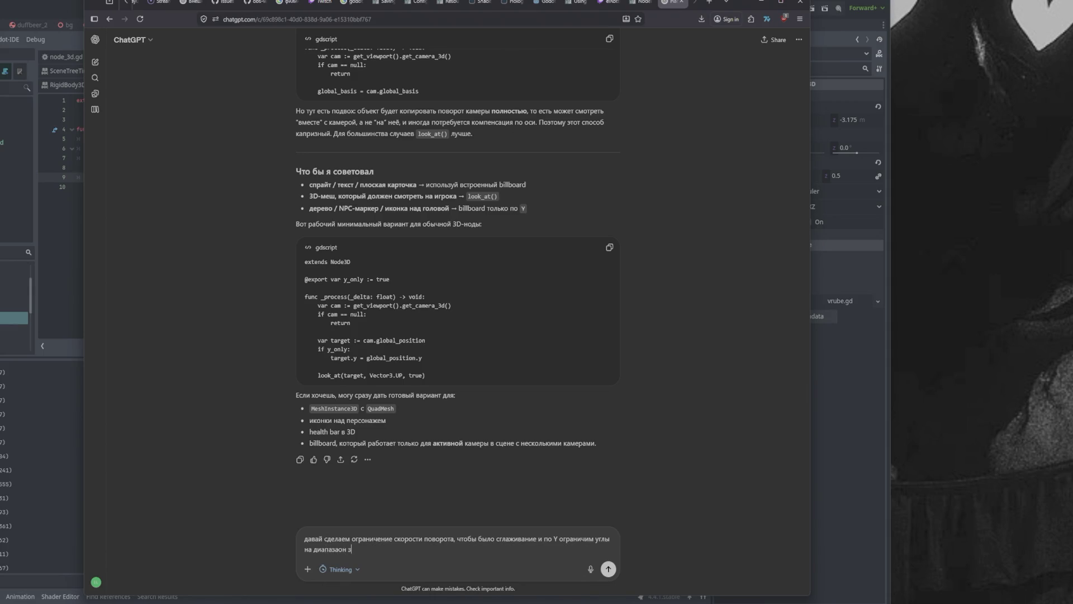
text(аданный в редакто)
text(ре)
key(Return)
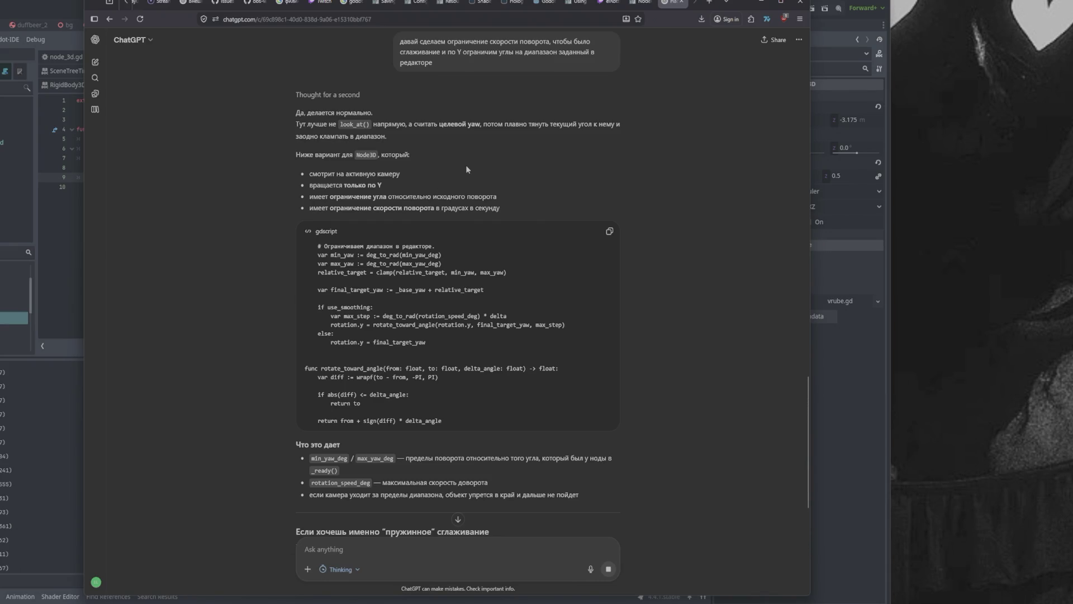
Step: Copy ChatGPT's GDScript and paste it over the entire vrube.gd script in Godot
key(alt+Tab)
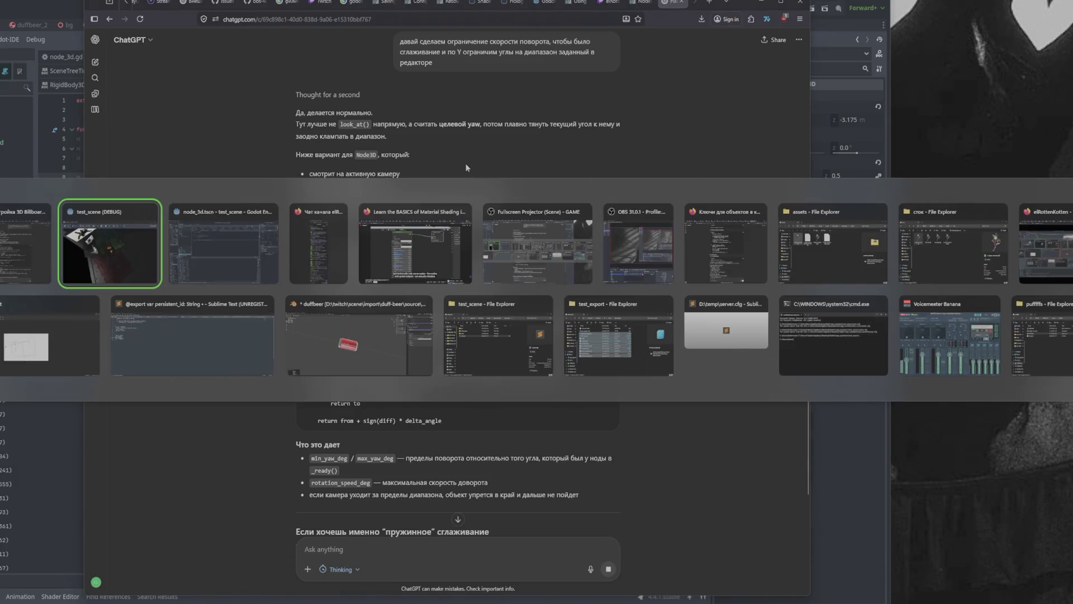
key(alt+Tab)
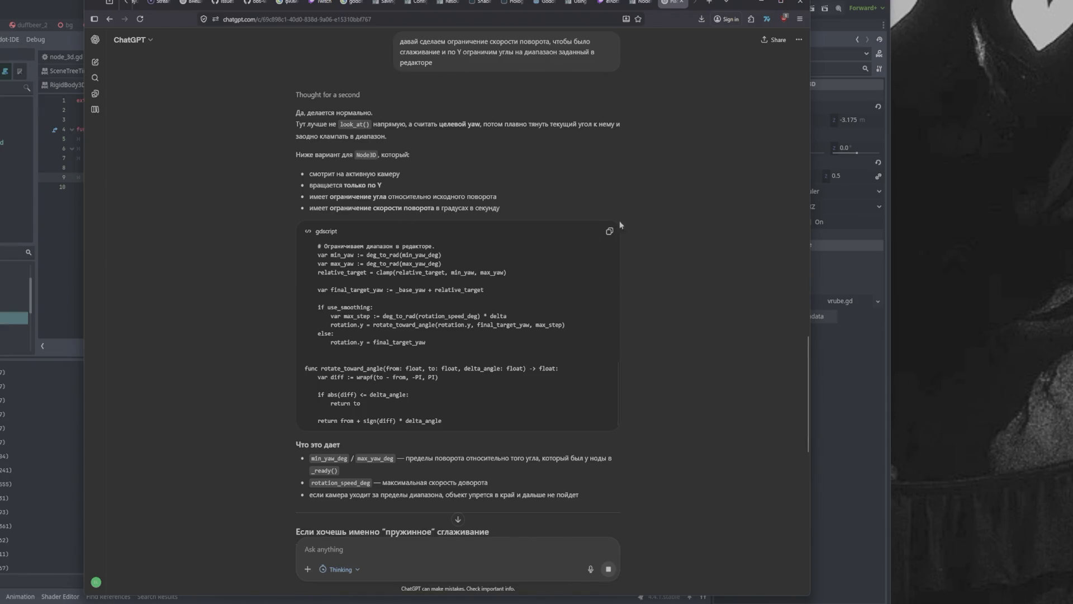
click(609, 231)
key(alt+Tab)
key(Tab)
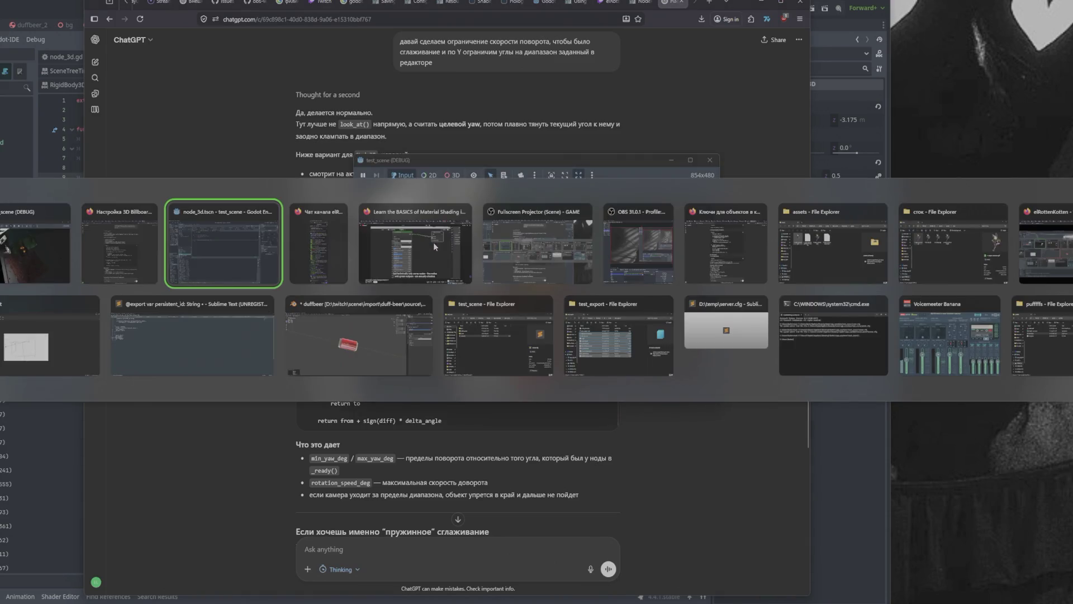
key(ctrl+a)
key(ctrl+v)
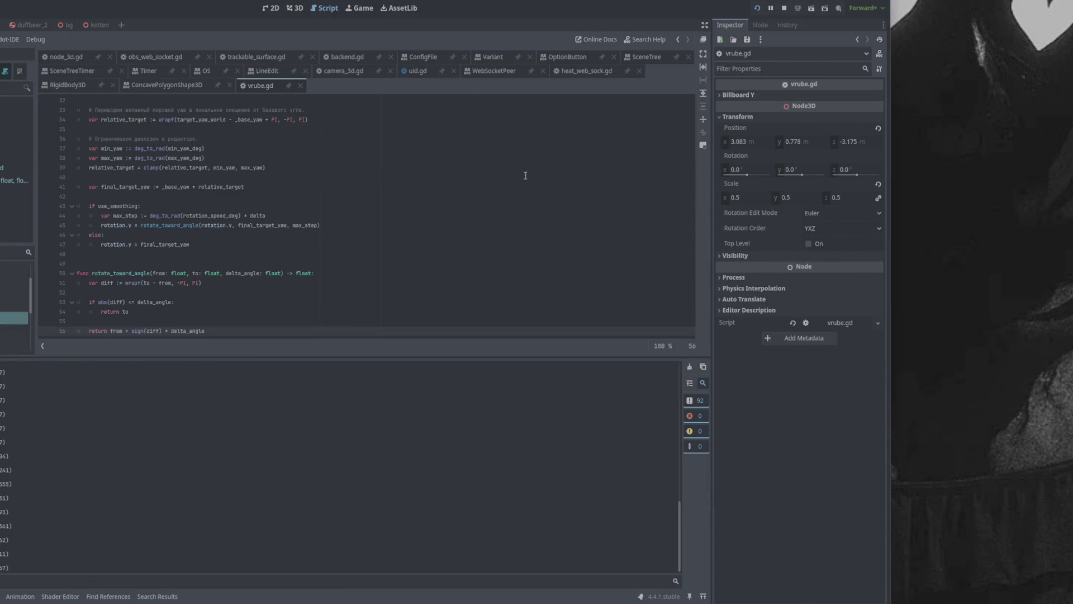
Step: Collapse Transform and expand the Billboard Y properties in the vrube.gd inspector
click(721, 117)
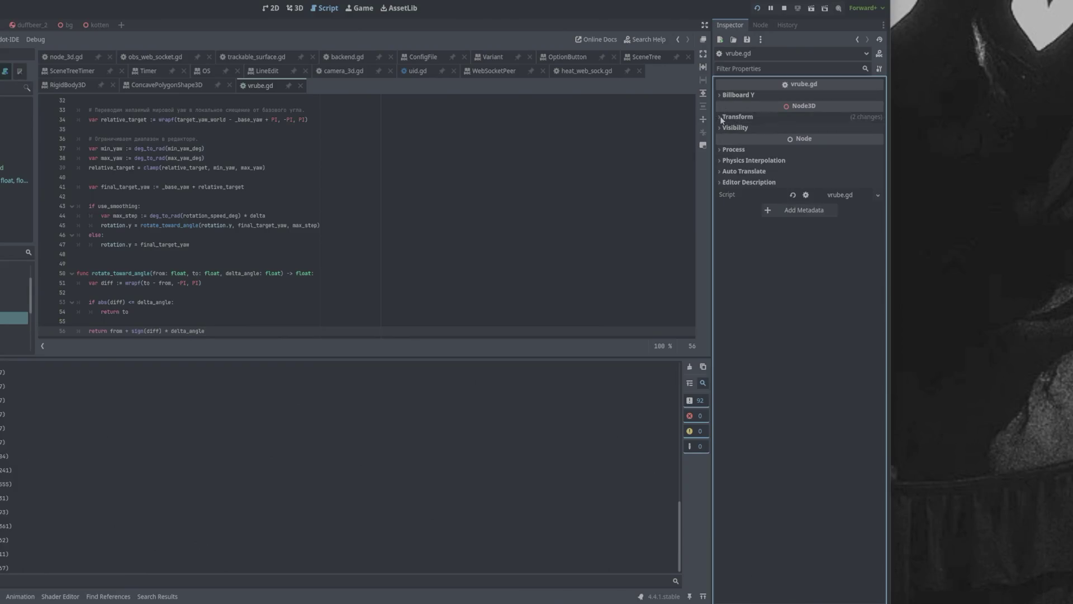
click(727, 95)
key(alt+Tab)
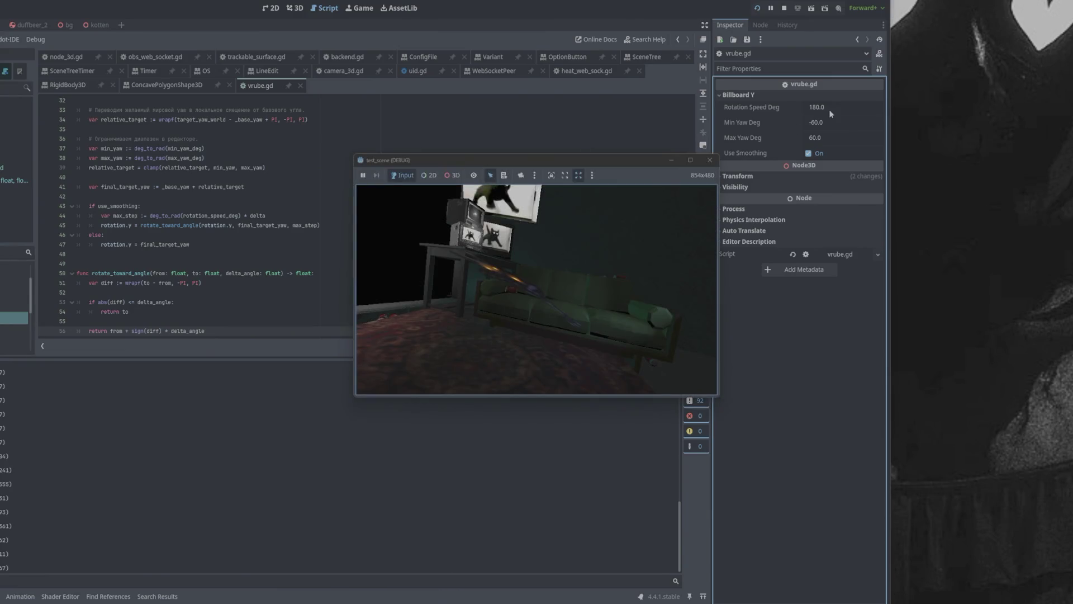
Step: Set Billboard Y's Rotation Speed Deg to 180.06 and restart the test scene
click(830, 112)
text(6)
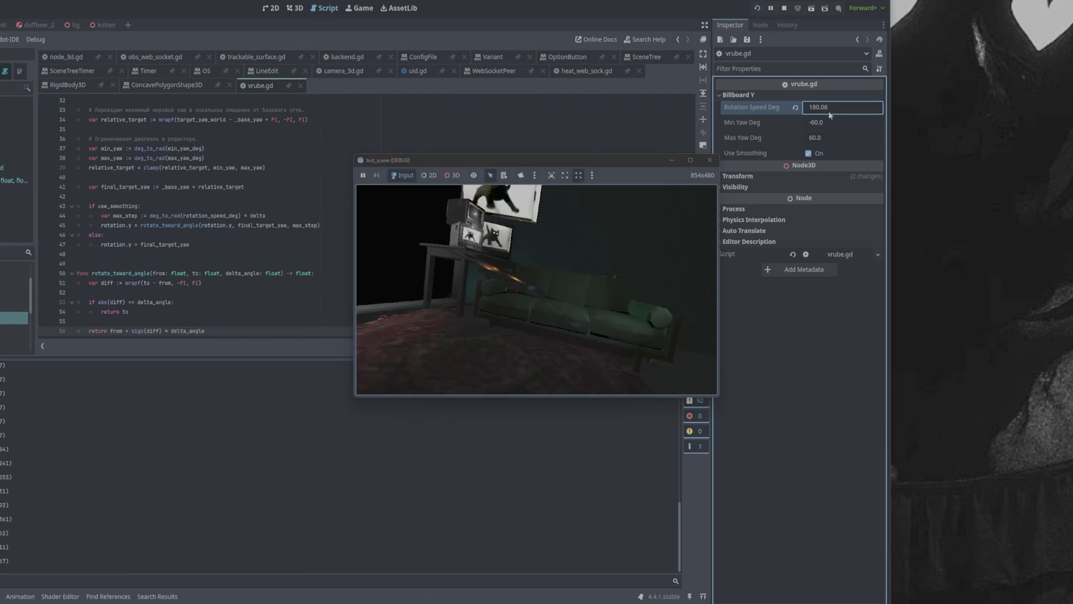
click(758, 8)
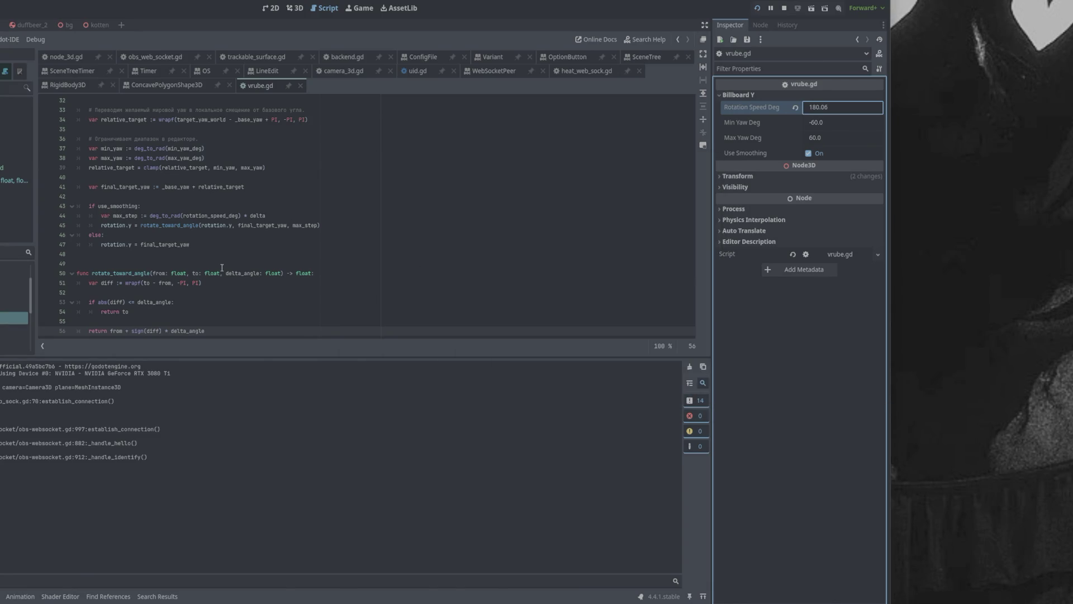
scroll(317, 263, up, 10)
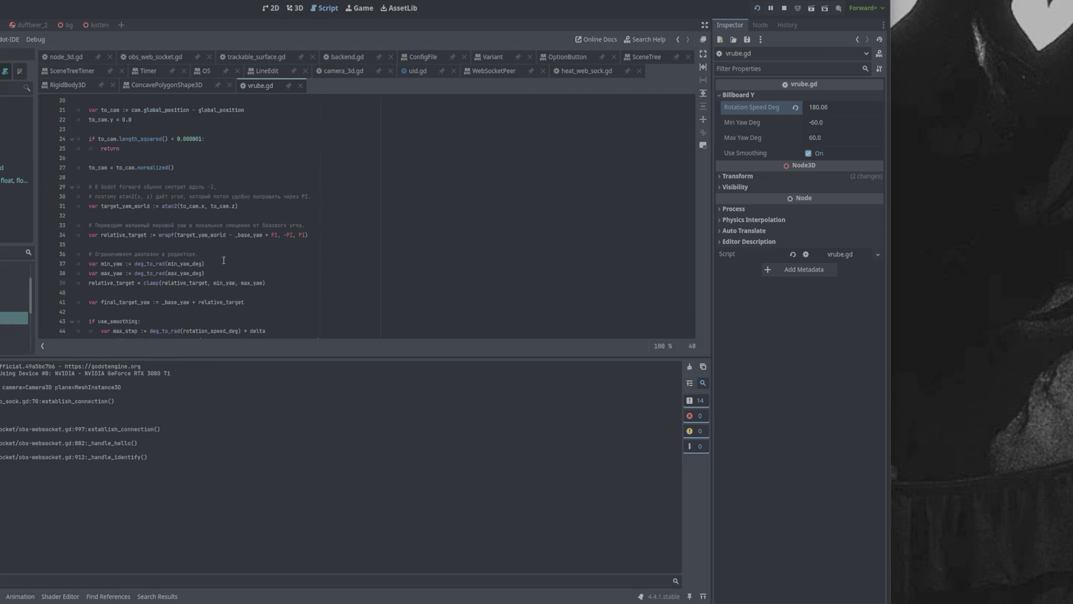
click(162, 207)
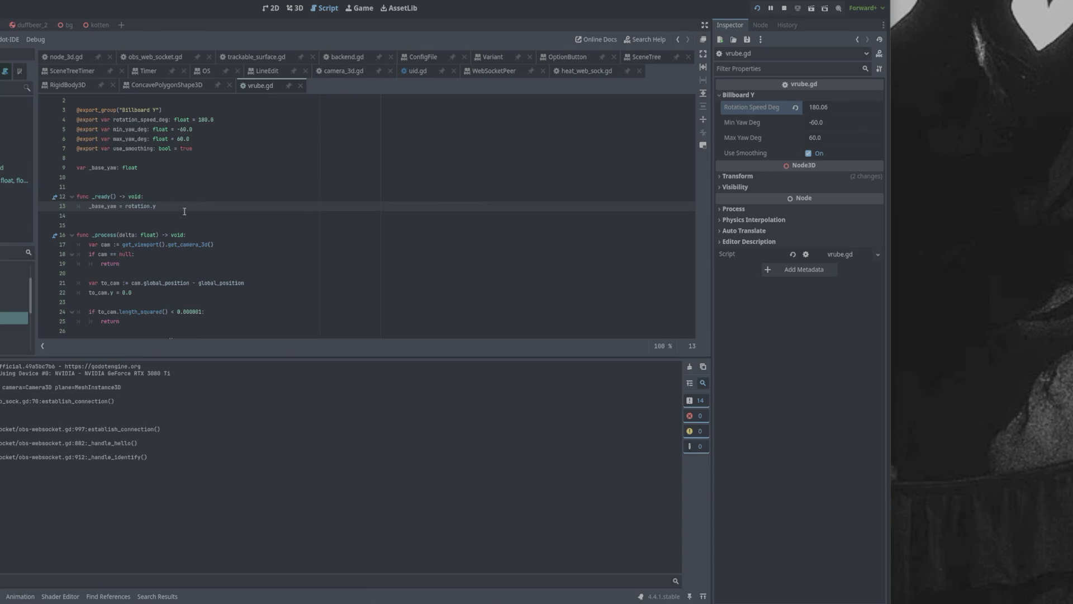
scroll(185, 211, down, 3)
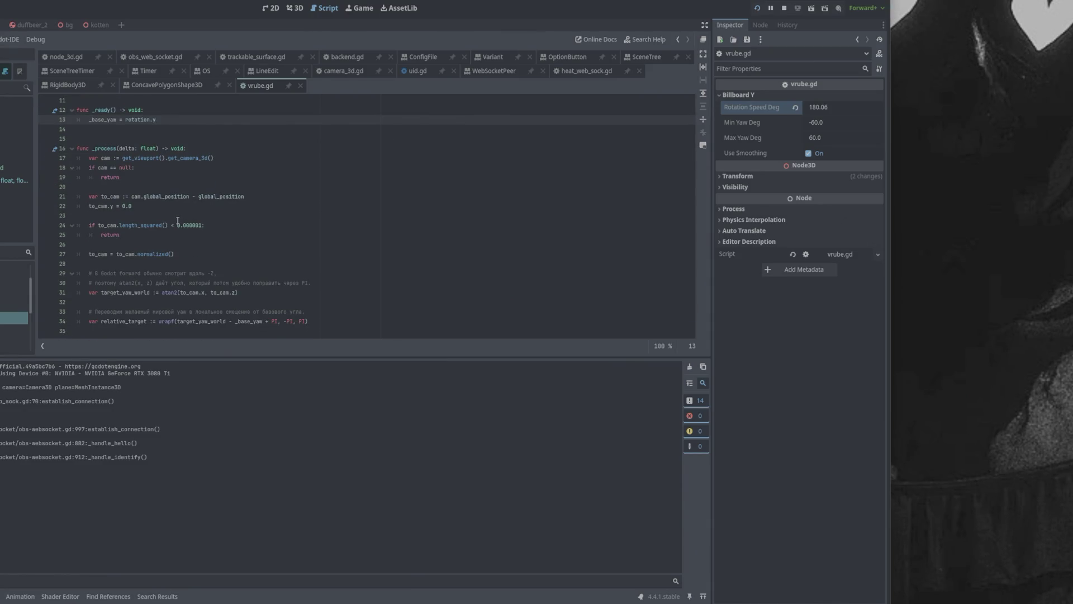
scroll(188, 226, down, 1)
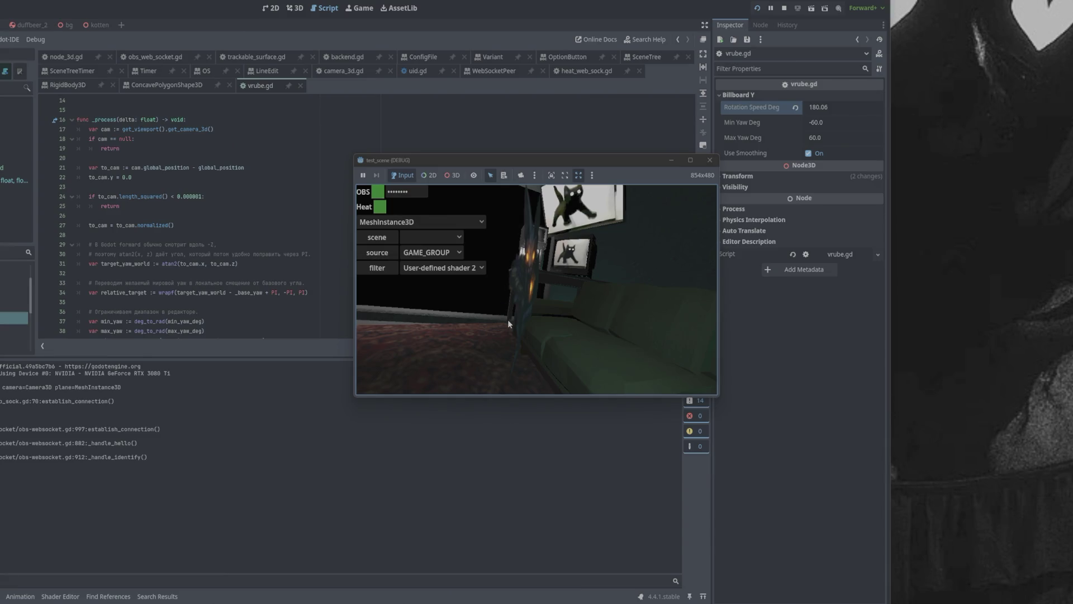
Step: Begin a Russian ChatGPT follow-up saying the billboard should rotate freely around Z
key(alt+Tab)
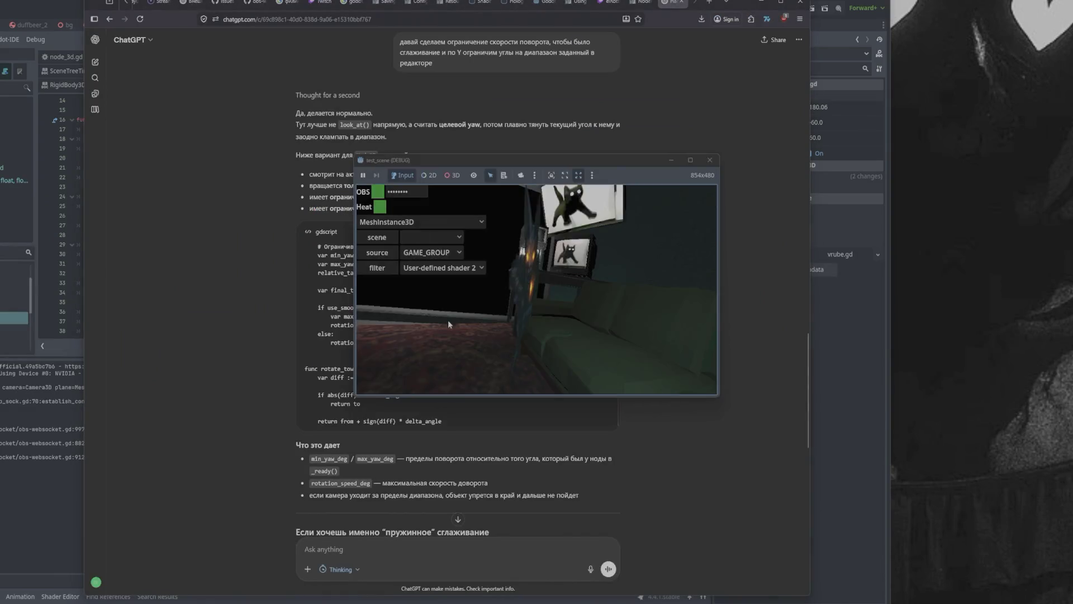
click(342, 548)
text(это немного не то, что я хотел, я хочу, чтобы )
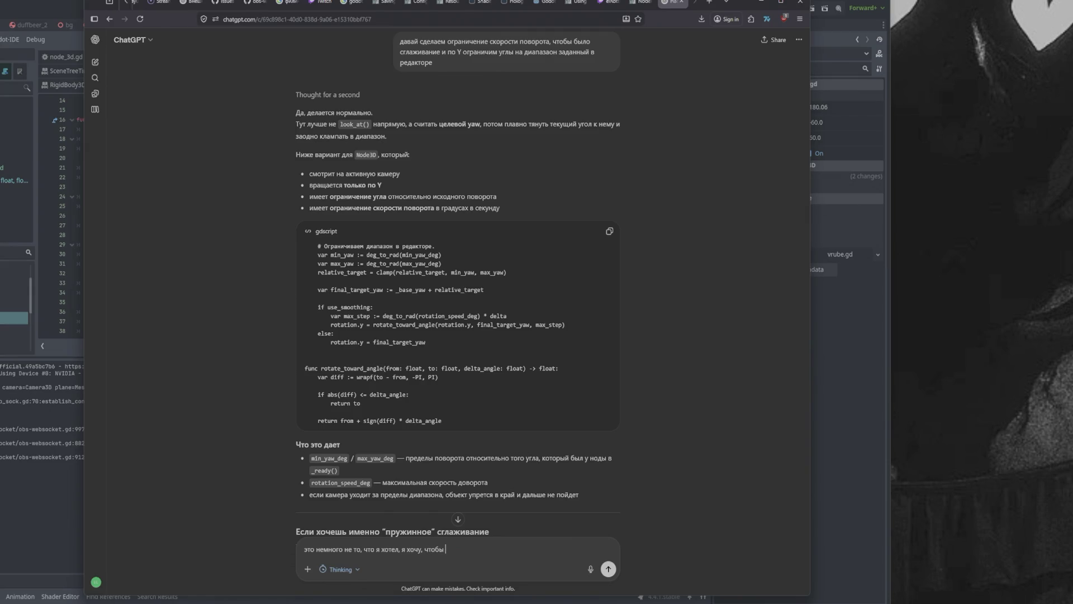
text(билл)
text(борд свободно вра)
text(щался вокруж)
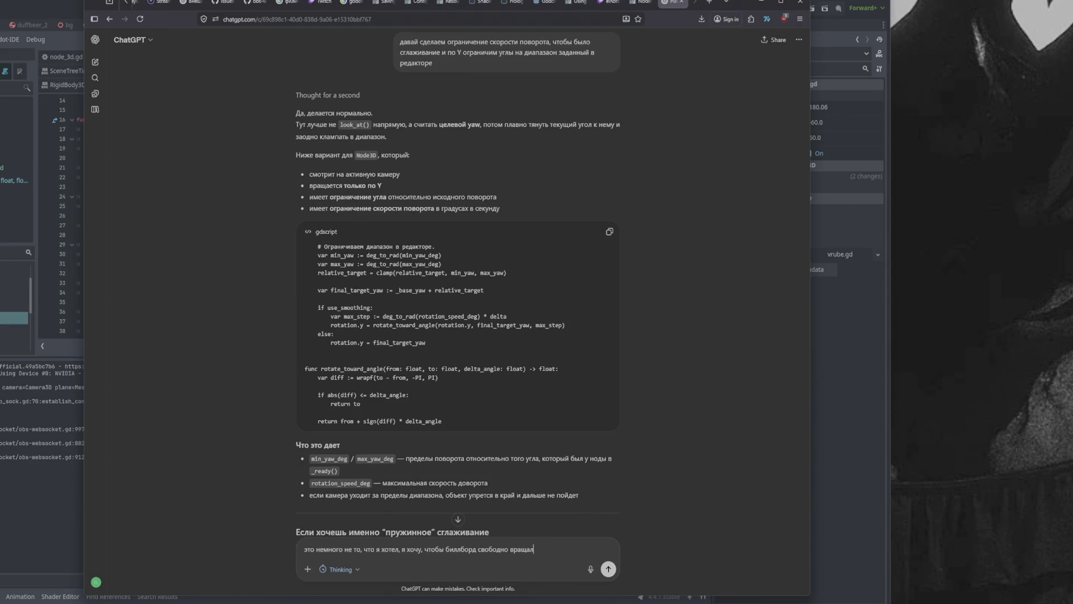
key(BackSpace)
text(г Z)
text(, но если ка)
text(мера )
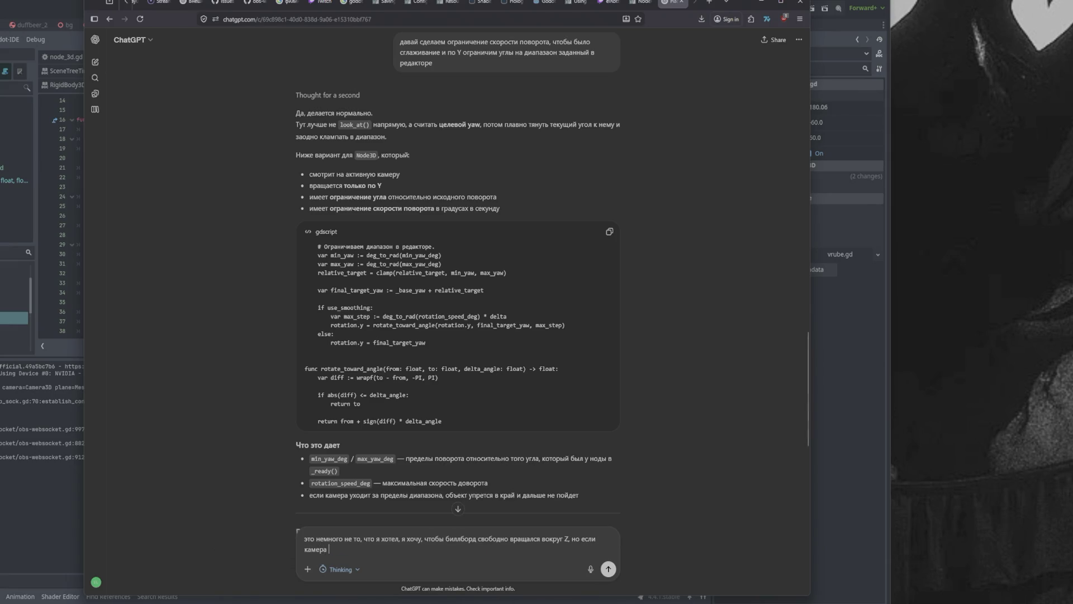
text(выше или гш)
key(BackSpace)
key(BackSpace)
text(ниже)
text(сильно)
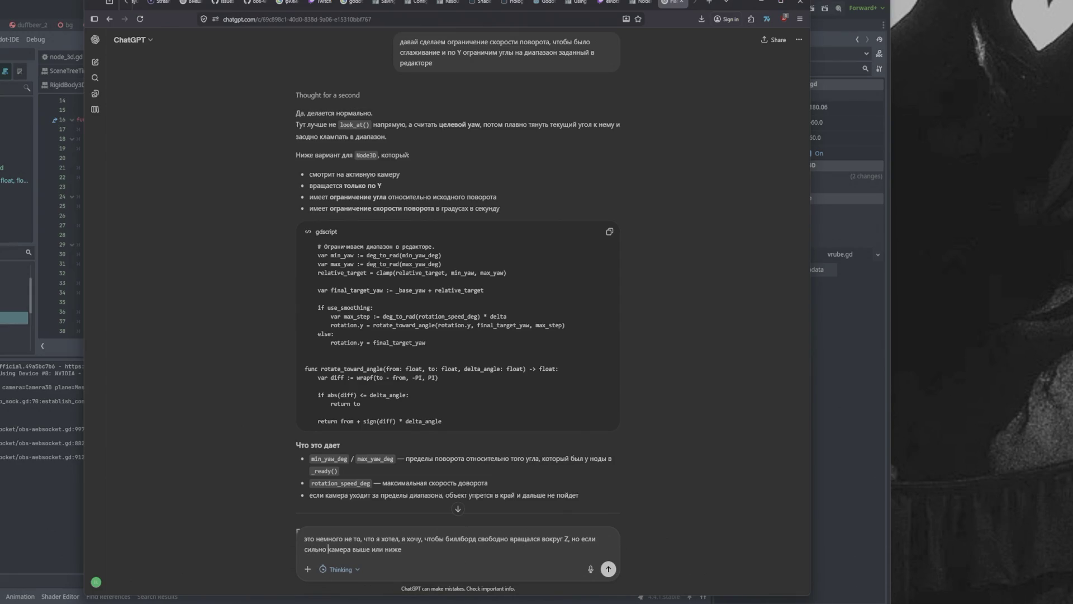
Step: Finish the message asking for the angle to be limited when the camera is much higher or lower, and send it
key(ctrl+shift+Left)
key(ctrl+x)
key(ctrl+Right)
key(ctrl+v)
text(угол был огра)
text(ничен)
key(Return)
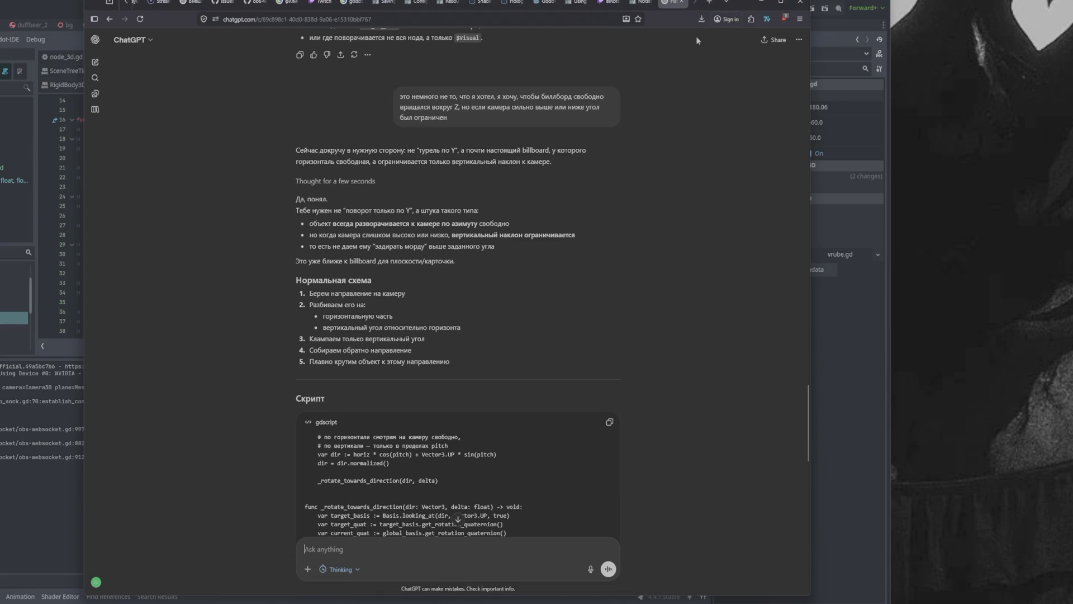
click(709, 2)
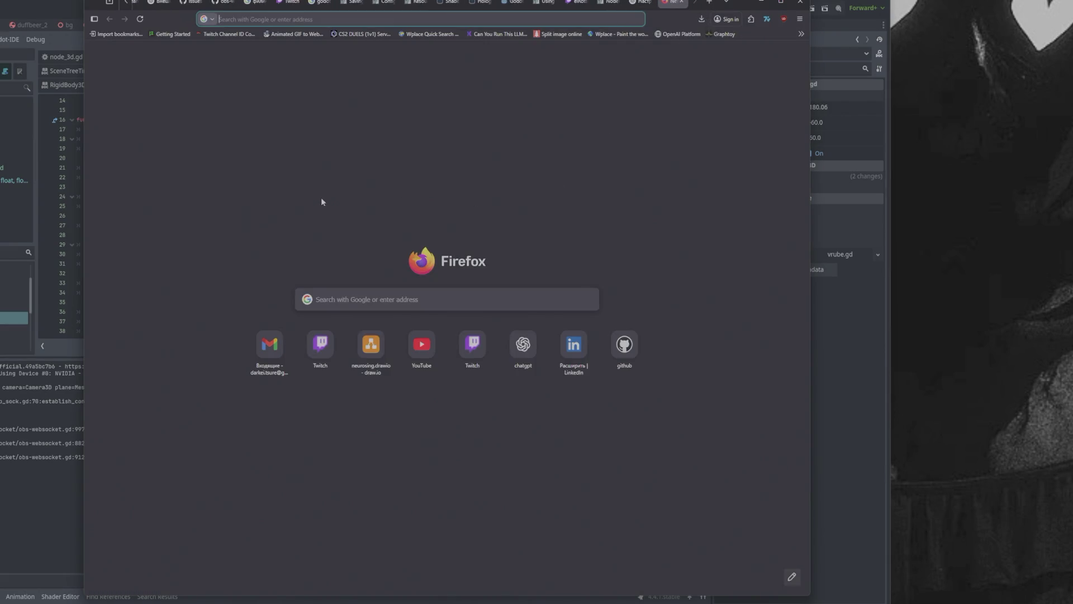
Step: Go to YouTube from the Firefox start page shortcuts
click(416, 350)
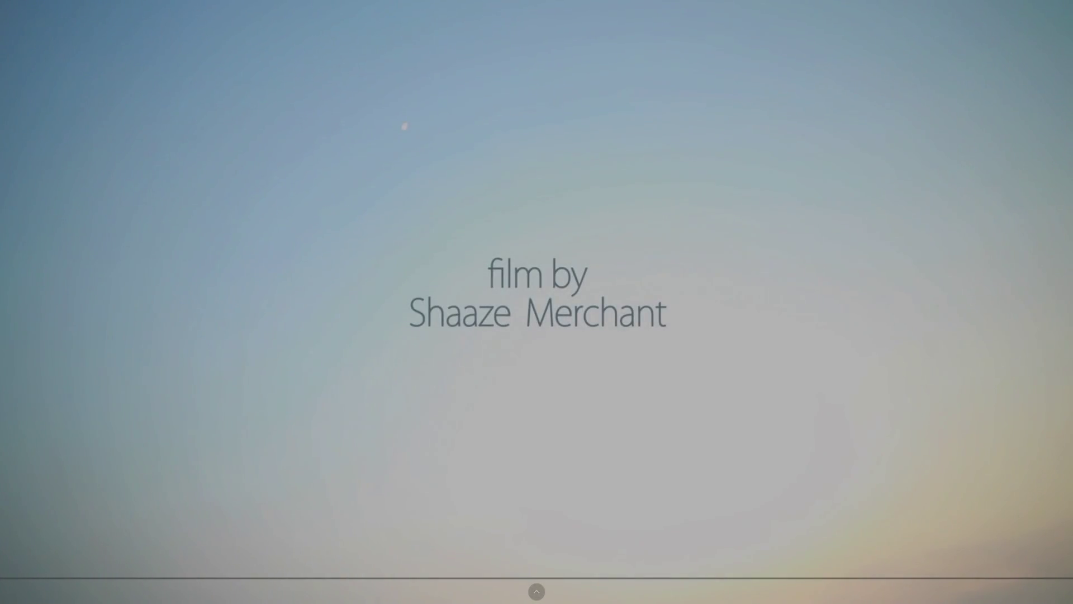
Step: In OBS, make MAIN the active scene and show it in a Fullscreen Projector
key(alt+Tab)
key(alt+Tab)
key(alt+Tab)
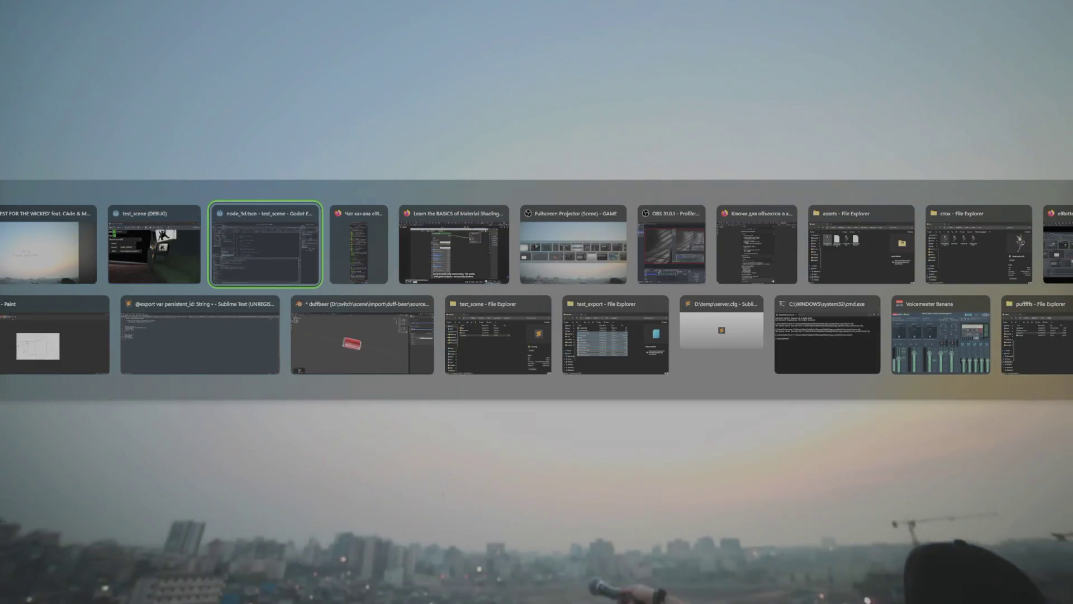
key(alt+Tab)
key(alt+Tab)
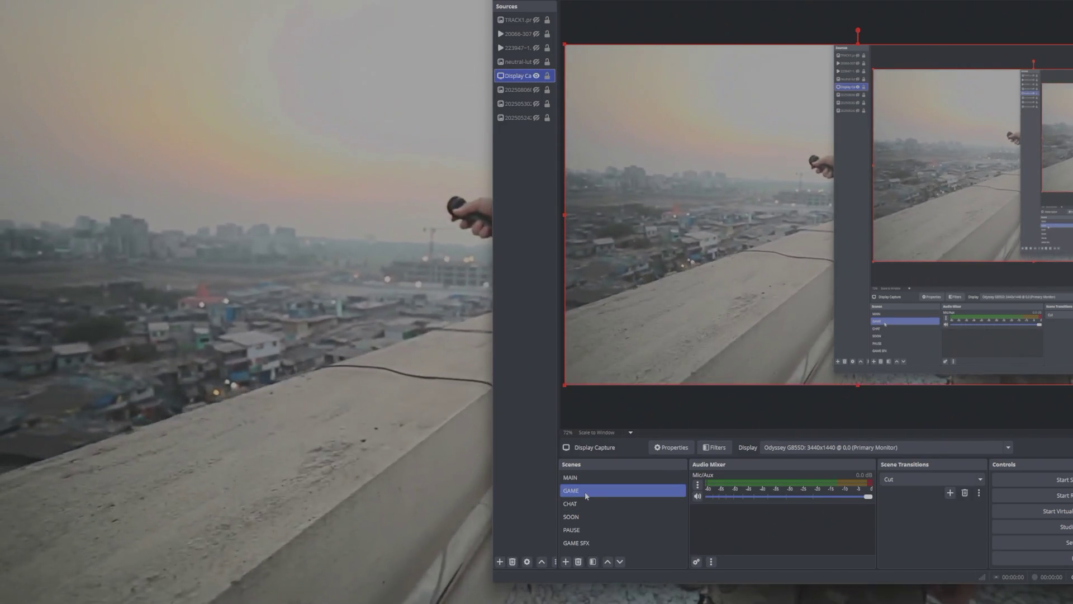
click(581, 481)
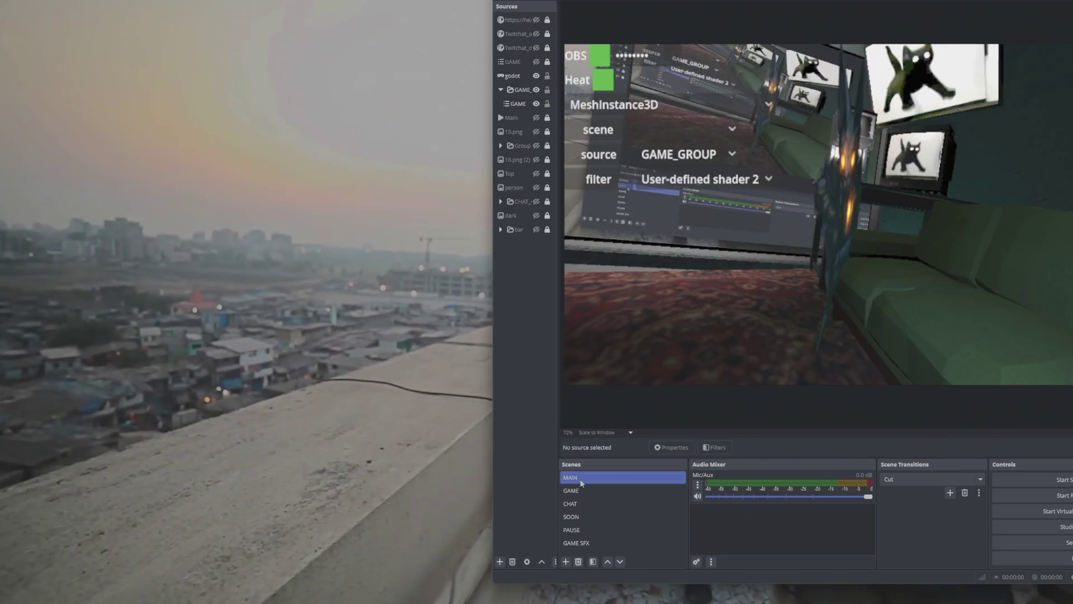
right_click(581, 481)
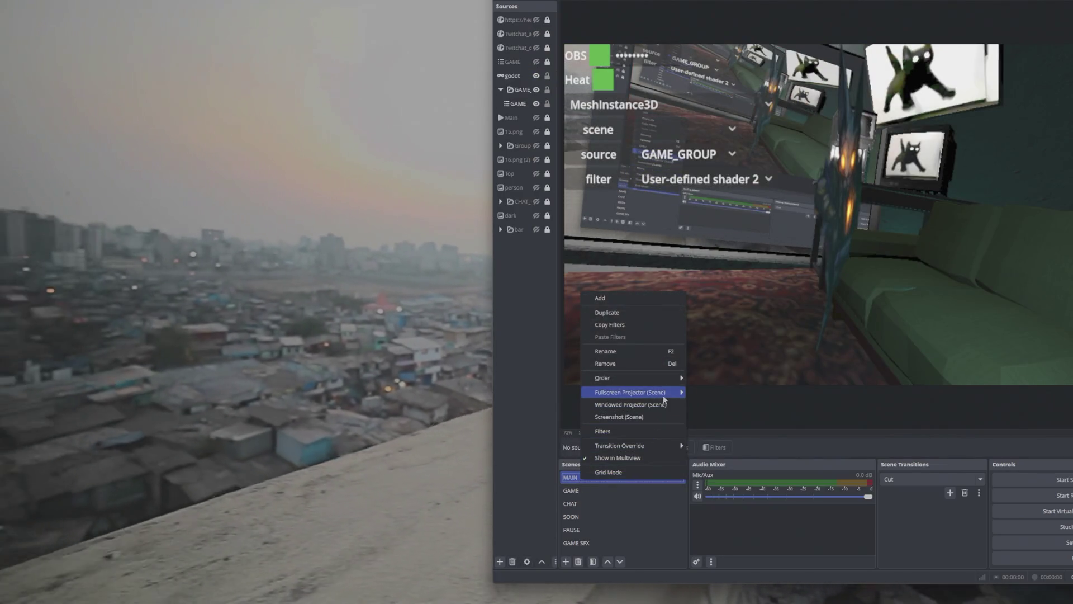
mouse_move(664, 393)
click(721, 391)
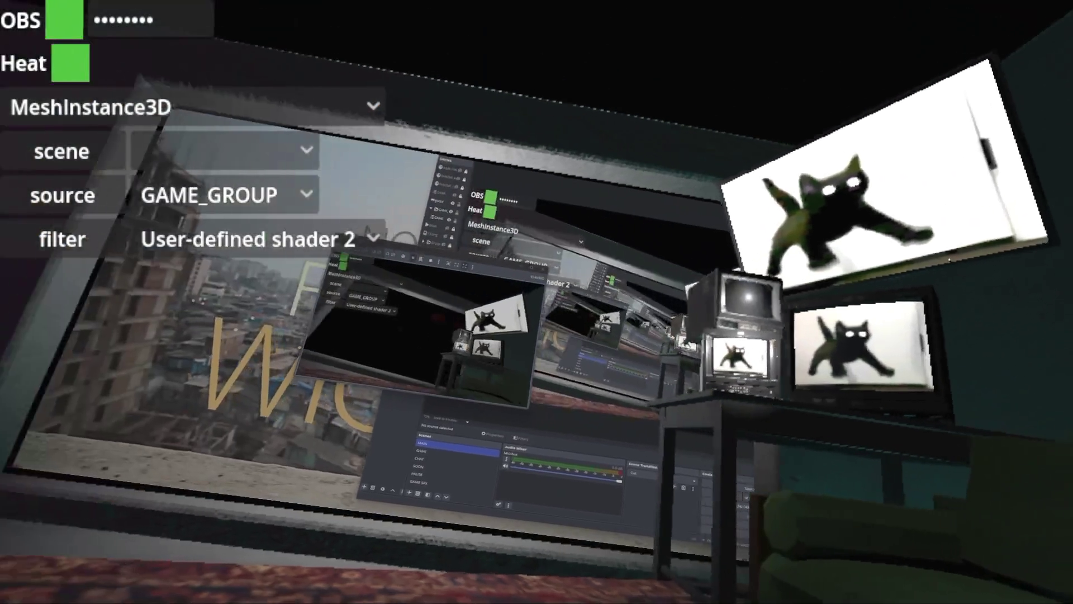
key(alt+Tab)
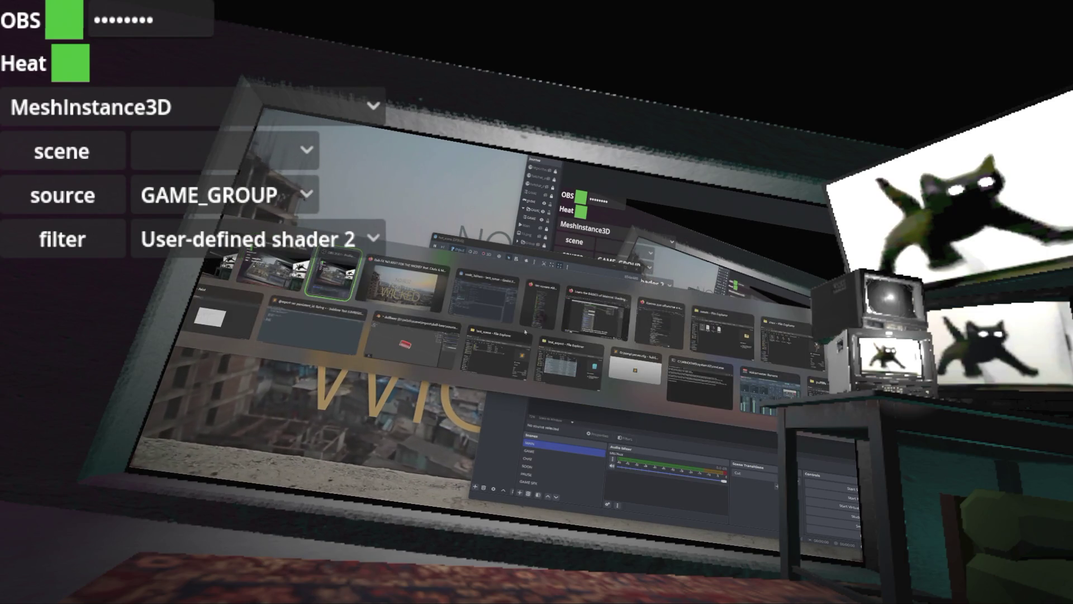
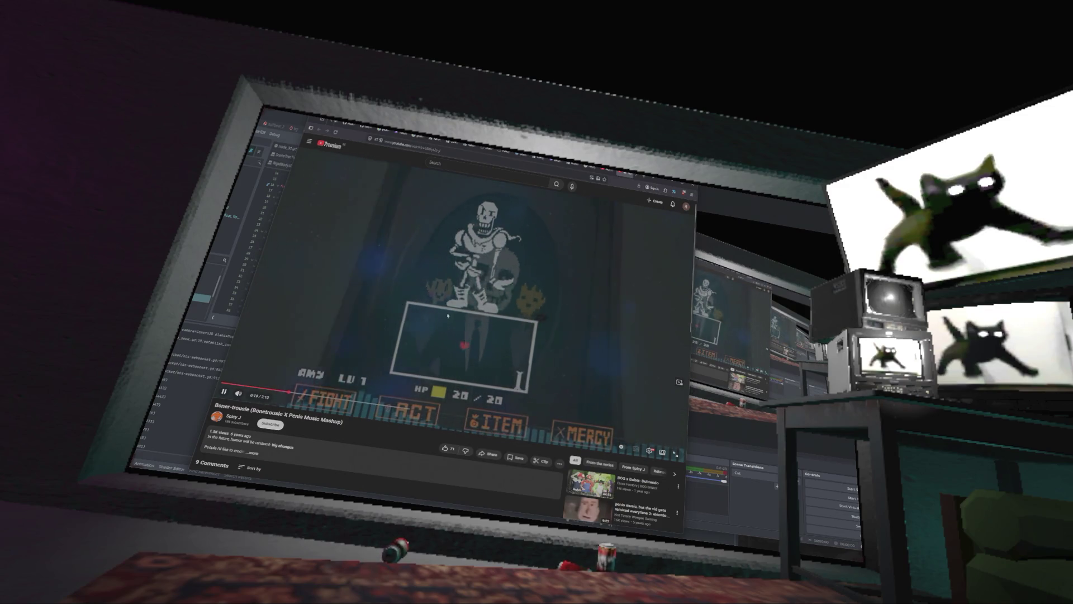
Step: Search YouTube for 'NO REST FOR THE WICKED penis music mashup' and play the [LSD]Jingle #7 result
text(NO REST FOR THE WICKED penis music mashup)
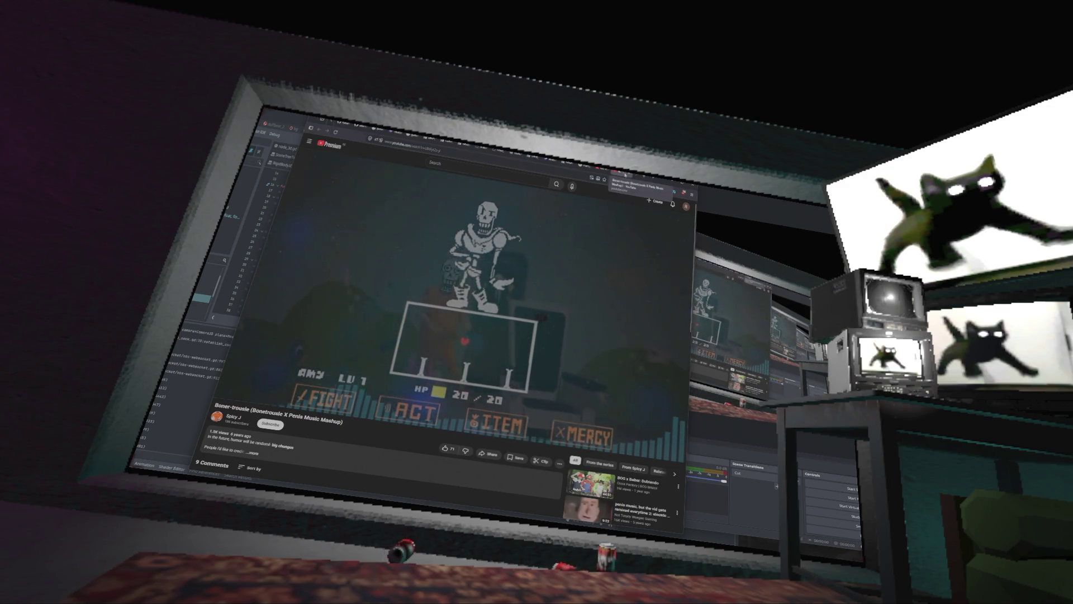
key(Return)
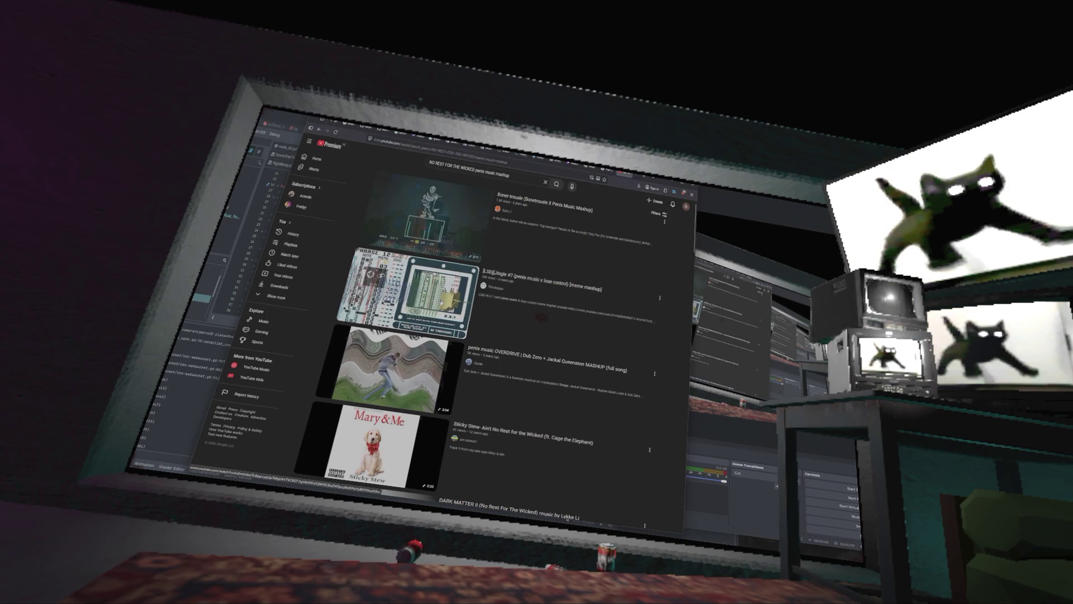
click(540, 317)
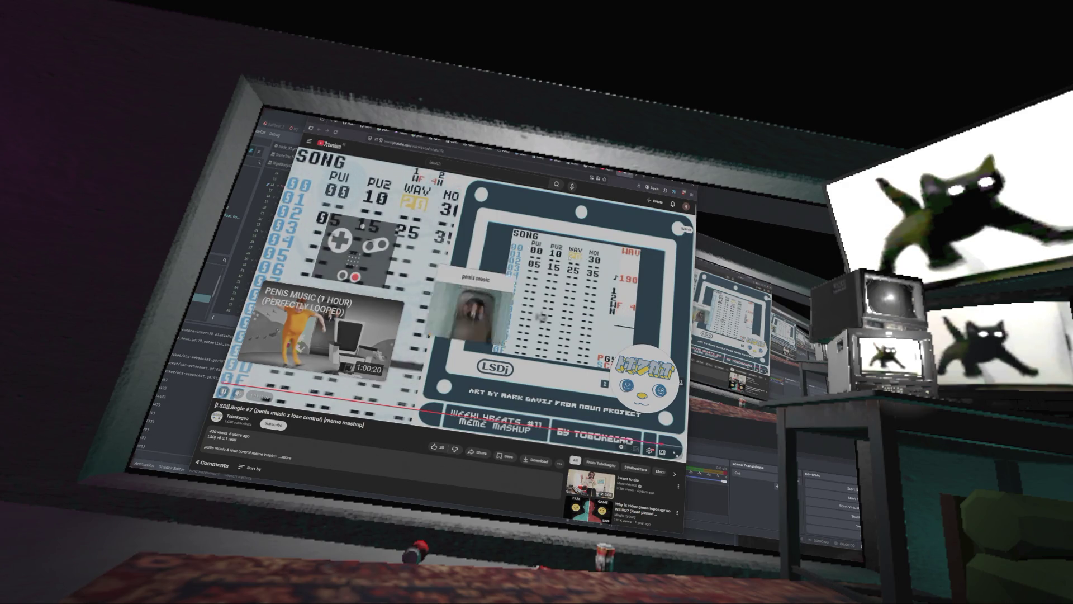
Step: Copy the YouTube video's web address from the browser's address bar
click(492, 157)
right_click(502, 160)
click(513, 200)
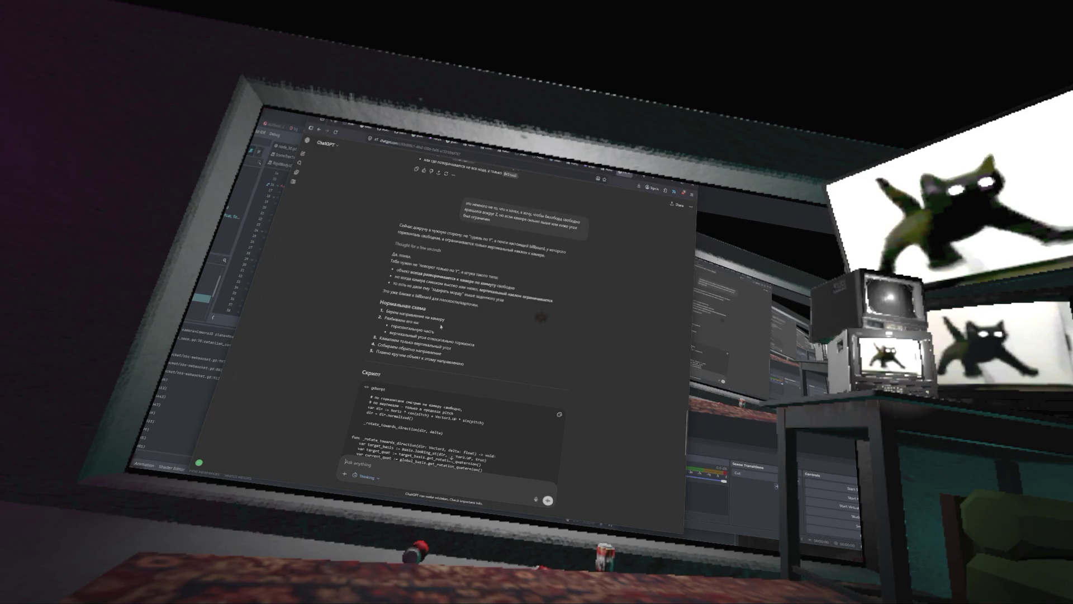
Step: Read through ChatGPT's full rotation script and its explanation, then return to the Godot editor
scroll(440, 328, down, 1)
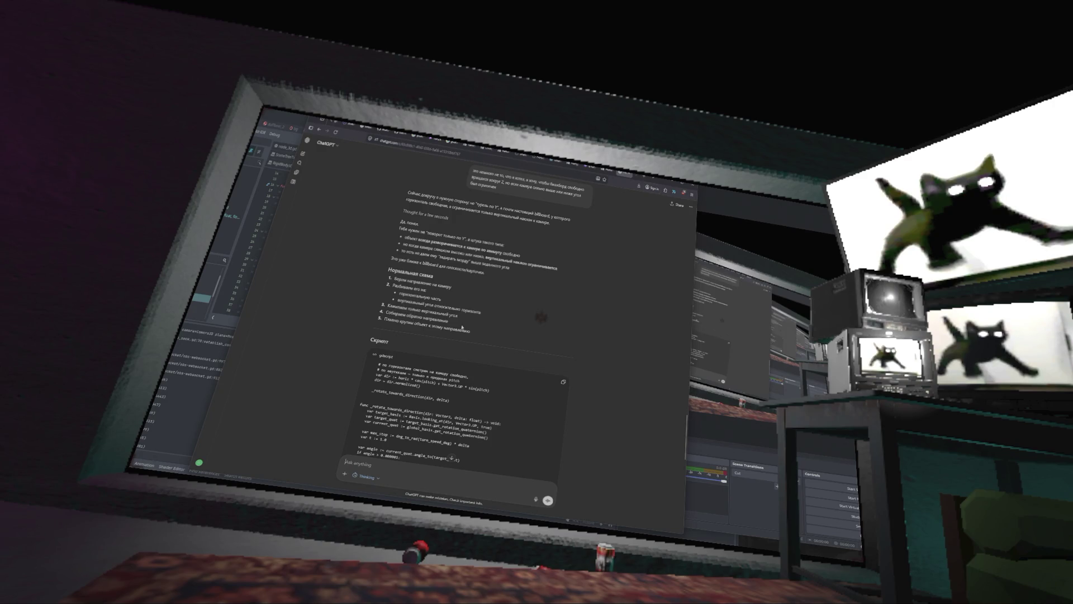
scroll(468, 329, down, 2)
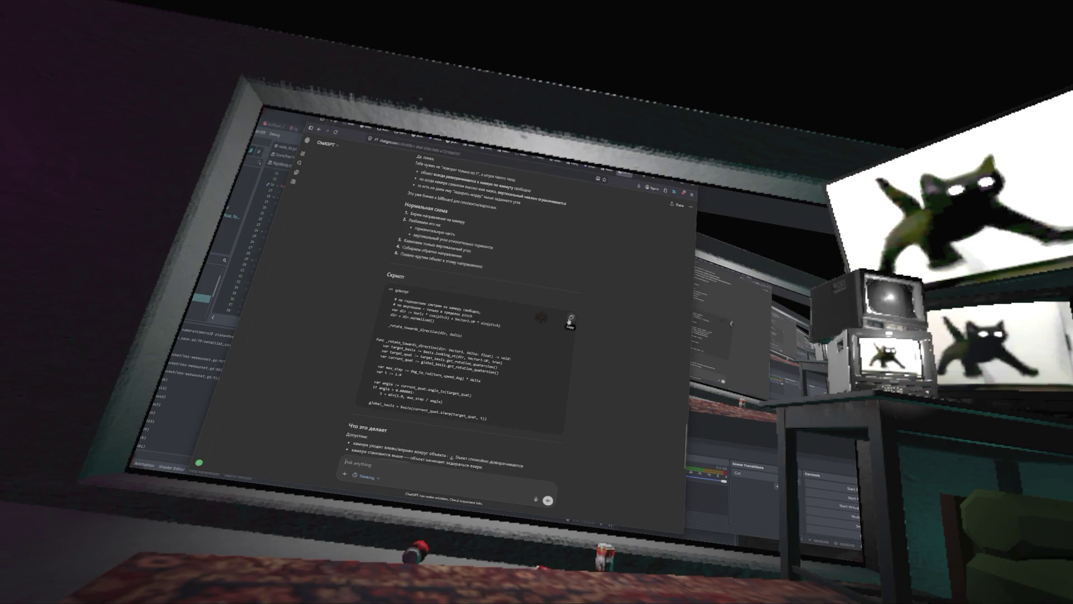
key(alt+Tab)
key(alt+Tab)
key(alt+Tab)
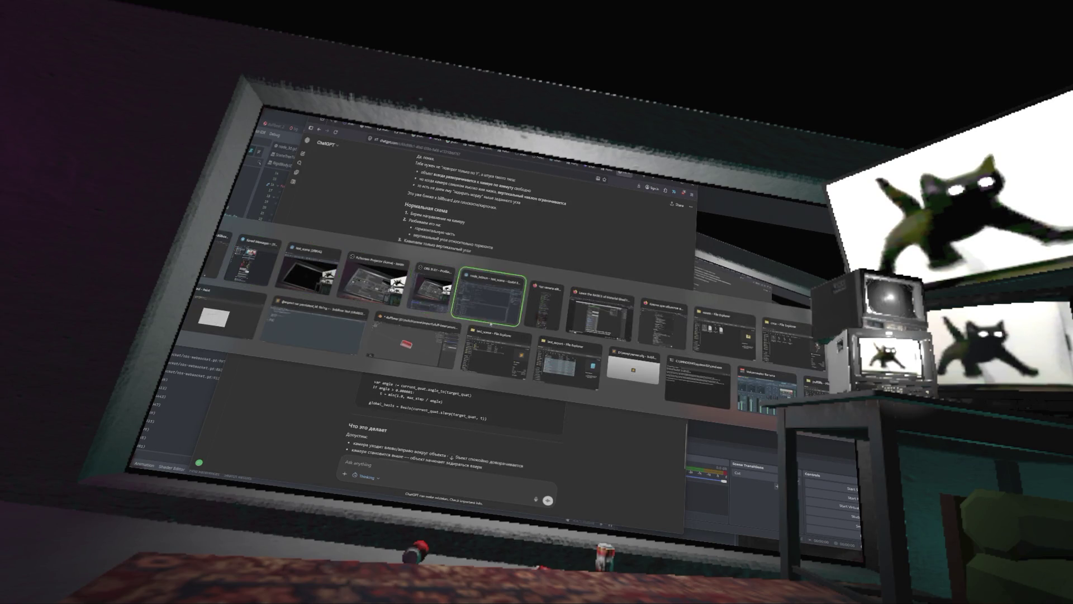
Step: Replace all of vrube.gd with the pasted rotate-towards-direction code and run the project
key(ctrl+a)
key(ctrl+v)
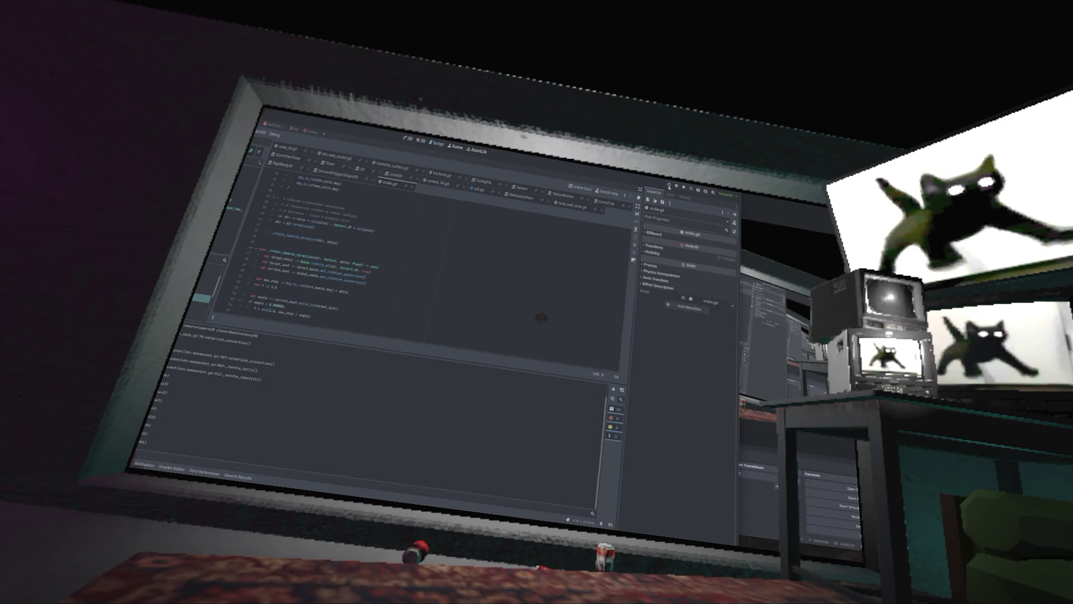
click(669, 185)
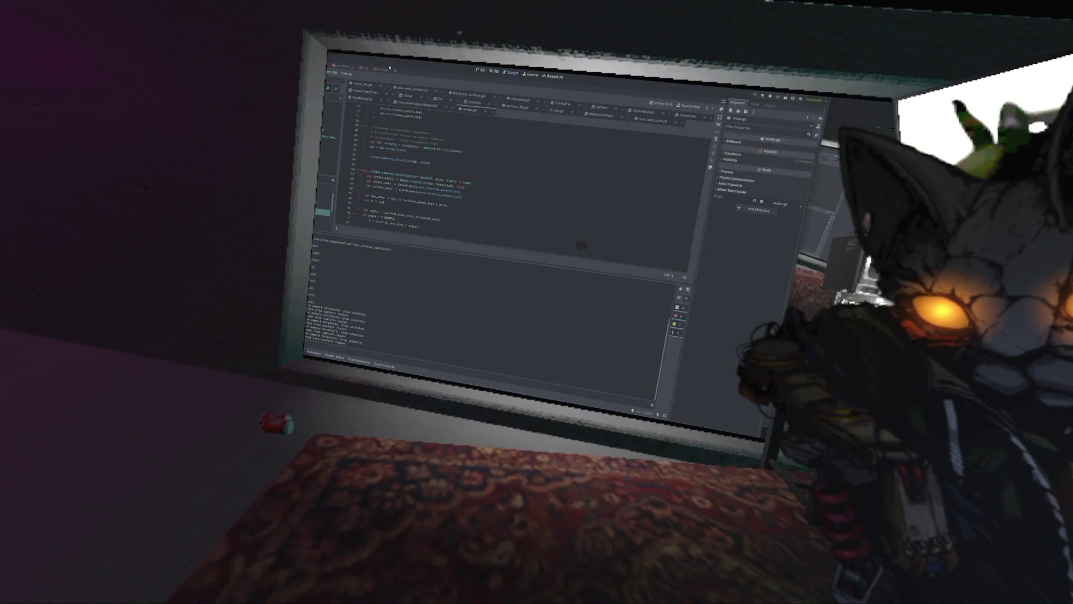
Step: Show the 3D scene view in the editor, then bring the running game back to the front
click(494, 71)
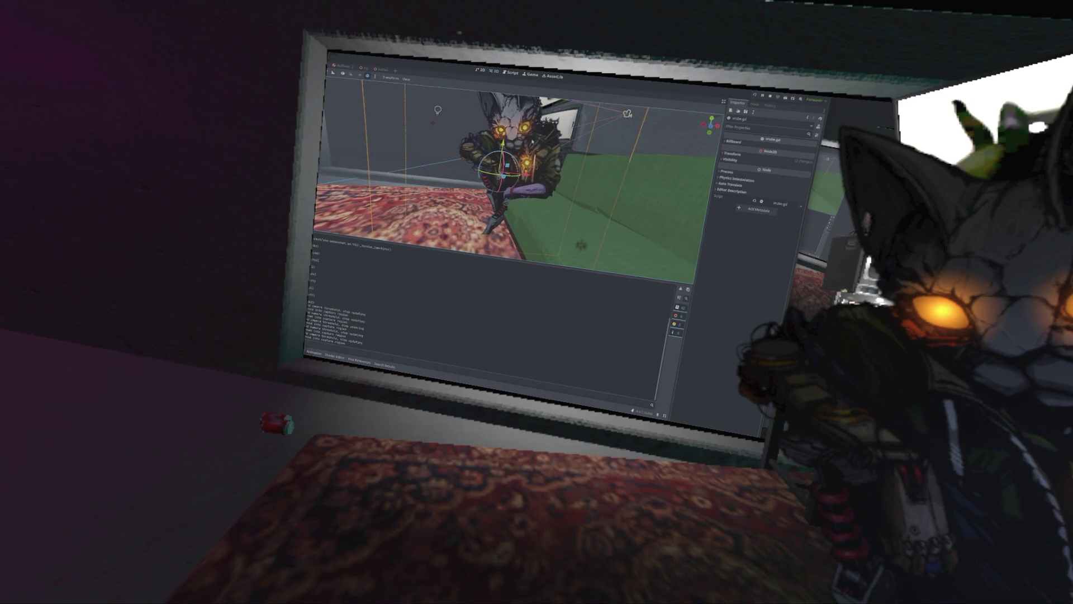
key(alt+Tab)
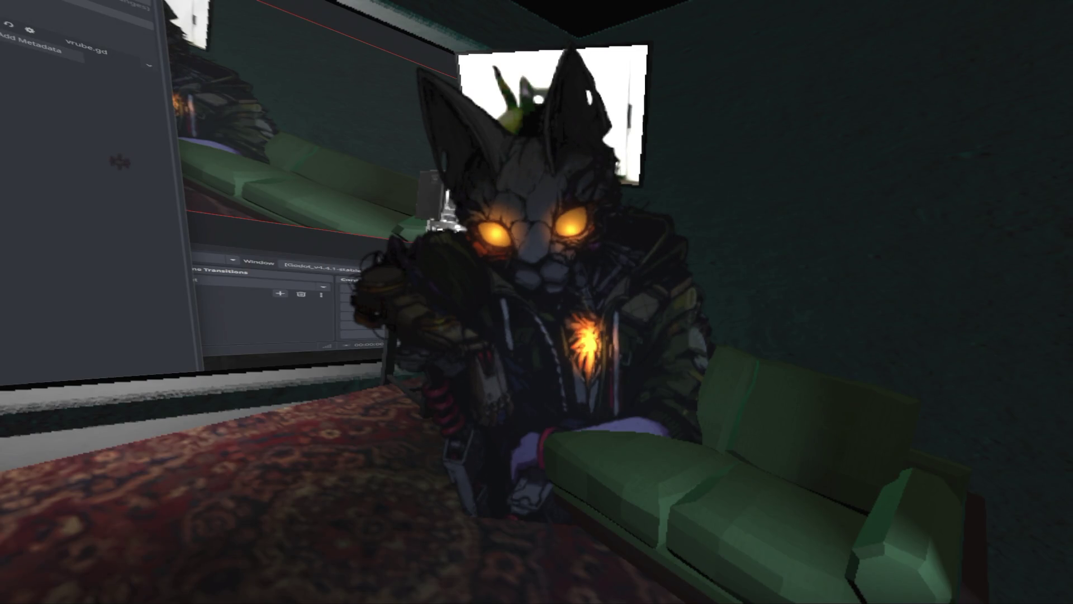
Step: Set the node's Rotation Z to 0.414, then drag it down to about 0.326
scroll(119, 162, up, 4)
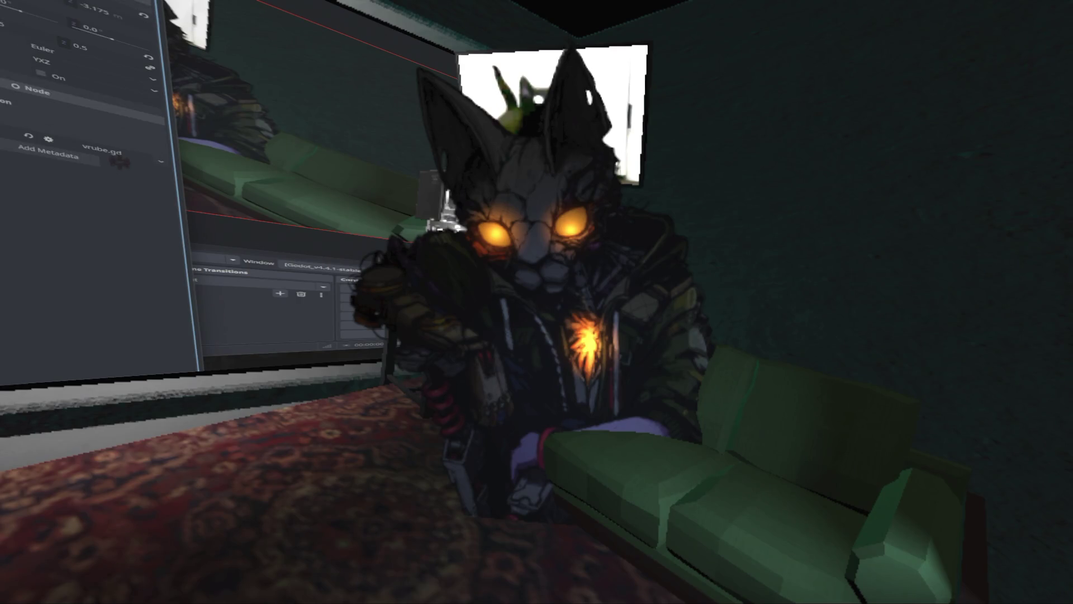
click(98, 51)
text(0.414)
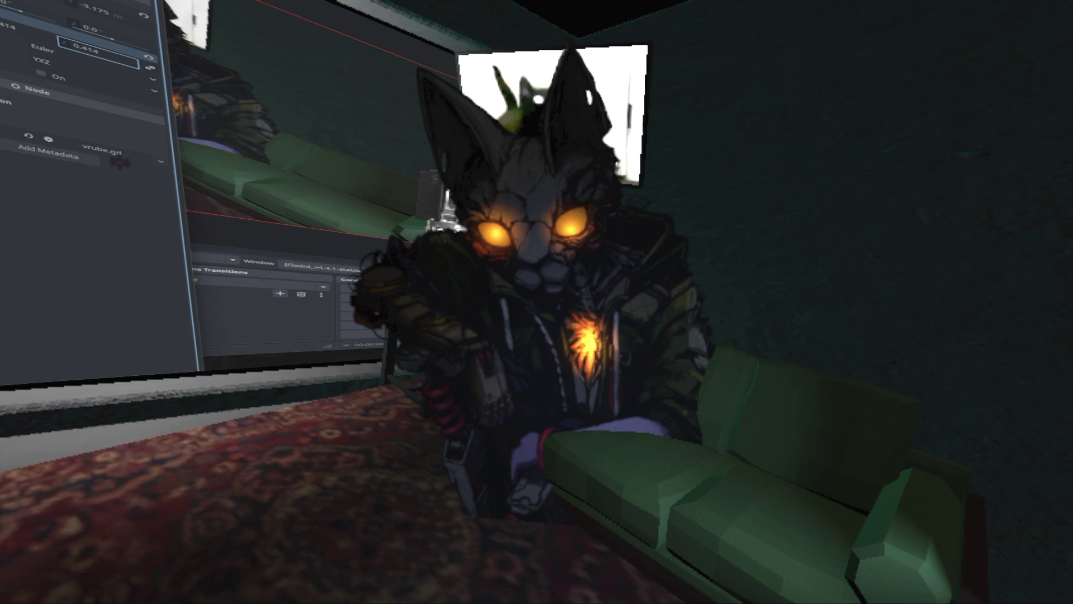
drag(108, 58, 101, 58)
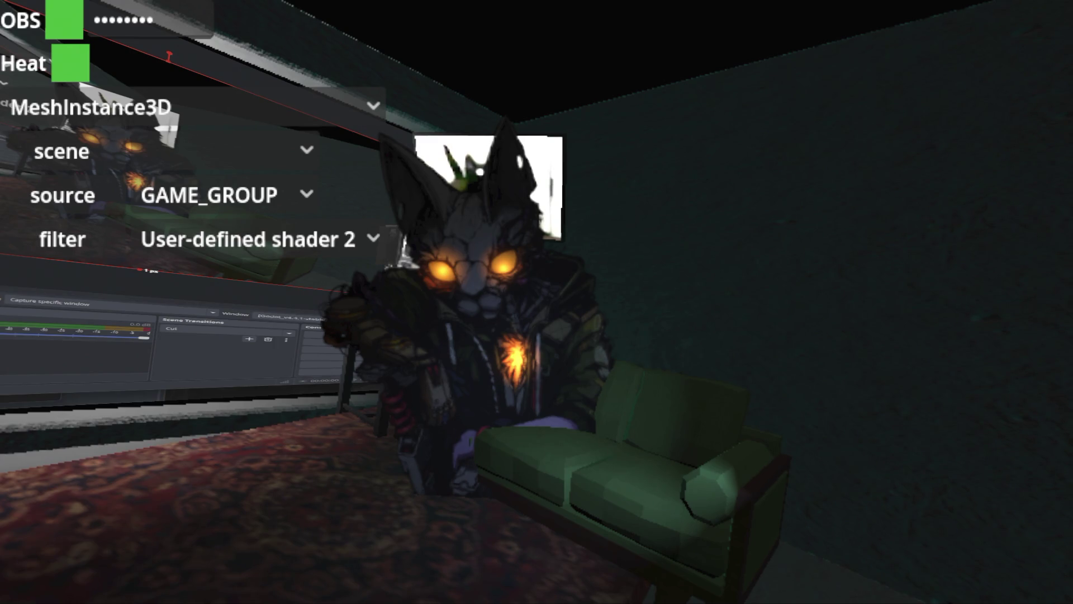
key(alt+Tab)
Step: Drop soda cans into the room and mirror the Godot editor on the in-room screen
key(Escape)
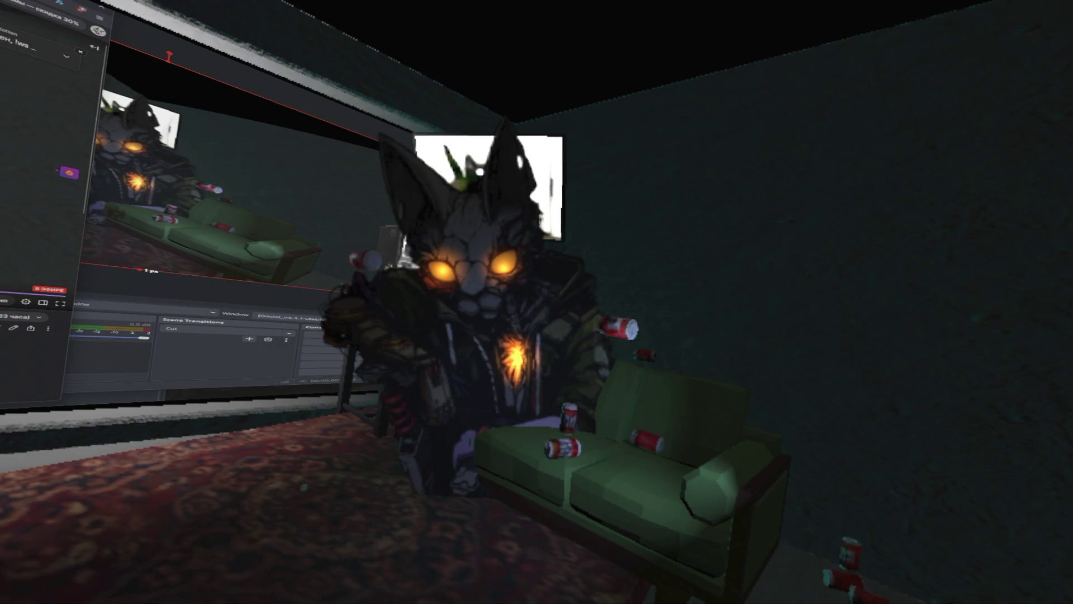
key(alt+Tab)
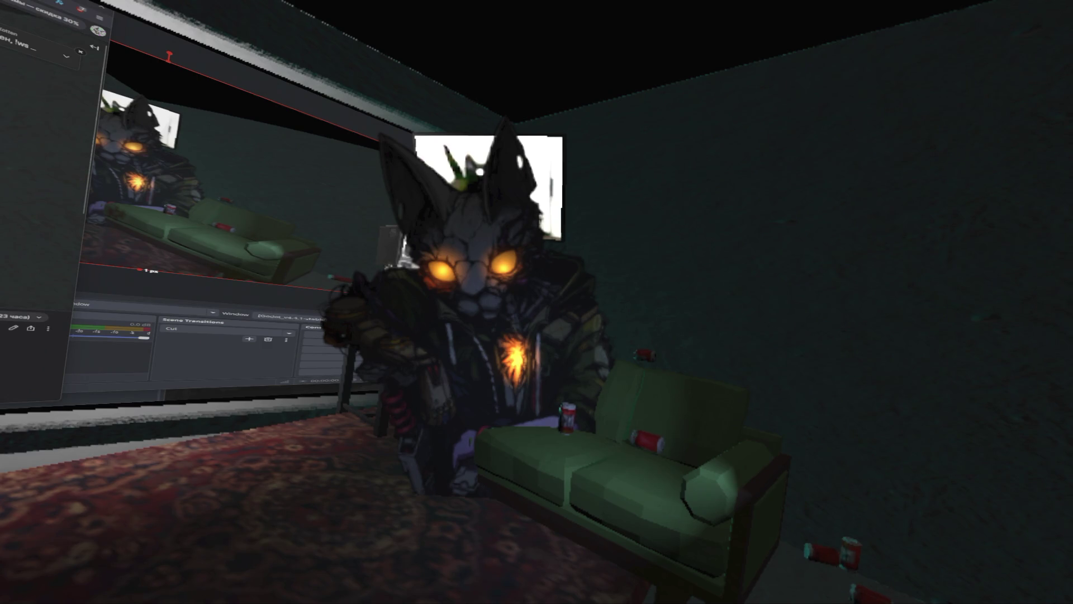
key(alt+Tab)
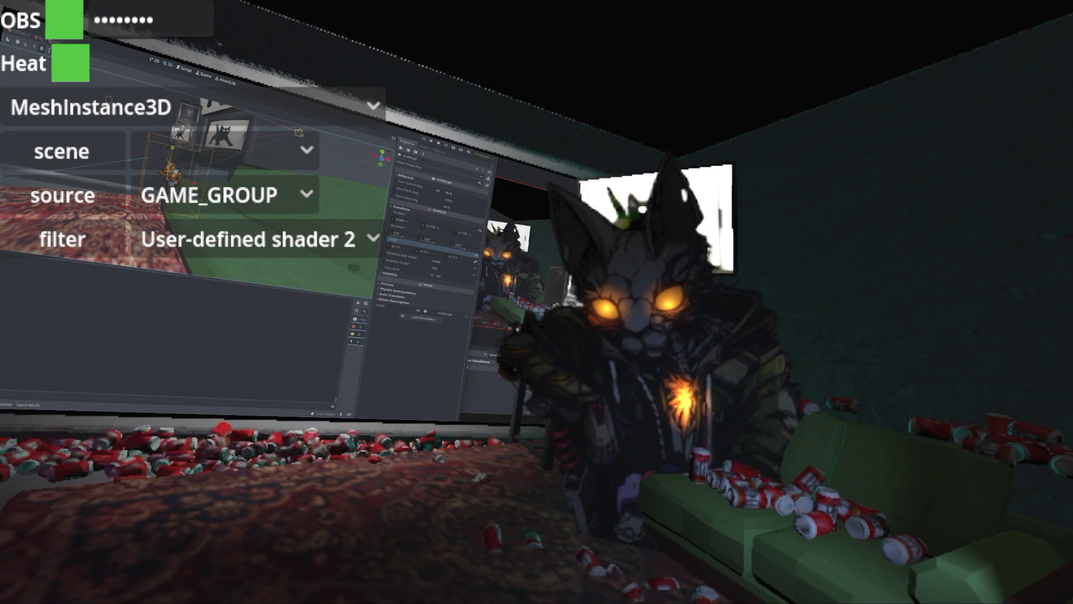
Step: In the Script workspace, rename the variable to limit, then hide the debug overlay
key(ctrl+F3)
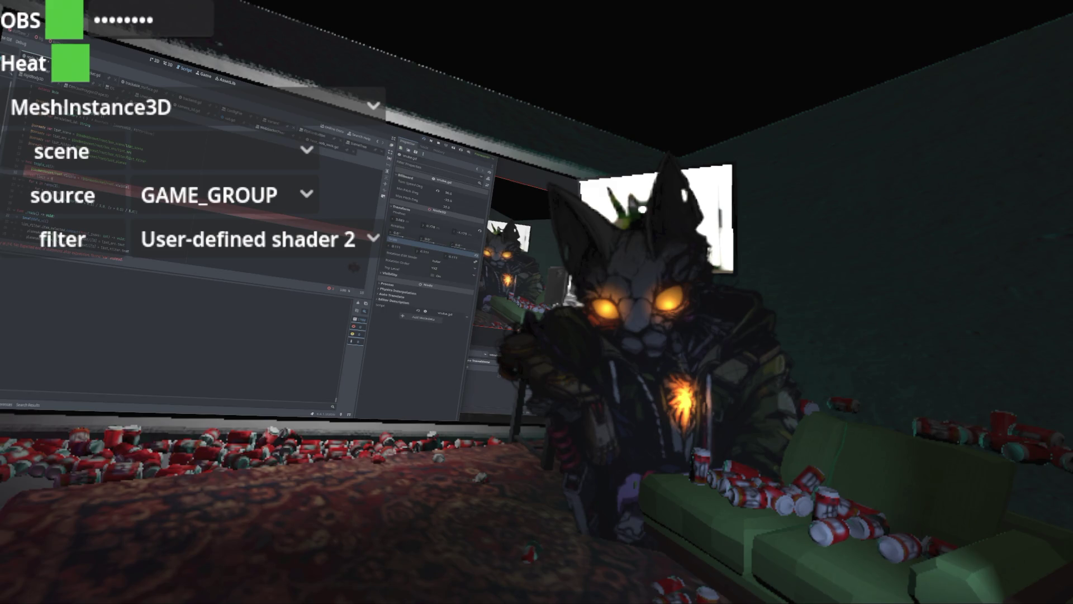
text(limit)
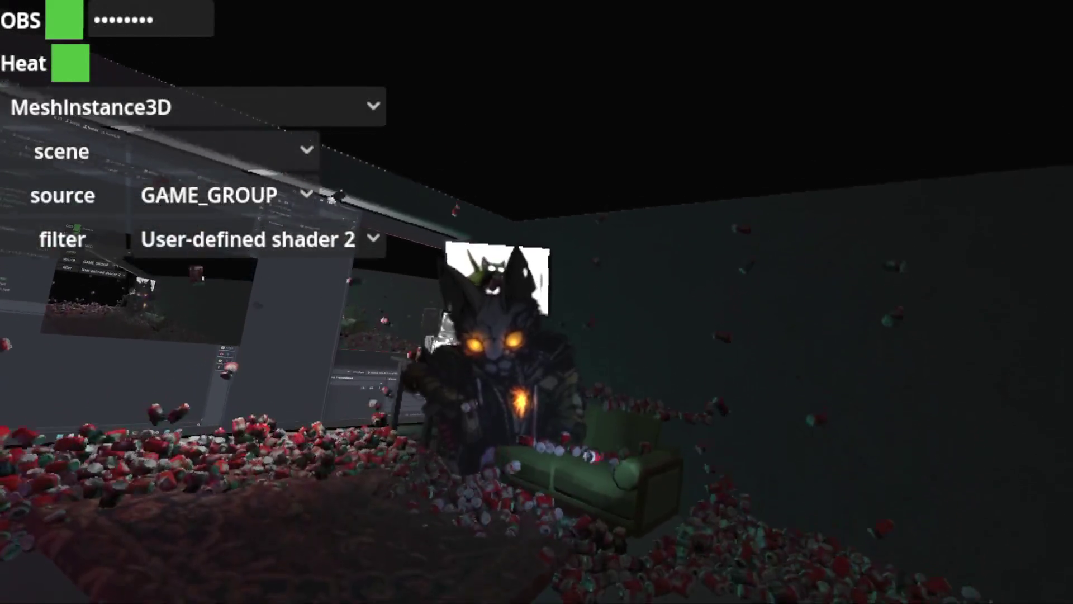
key(Escape)
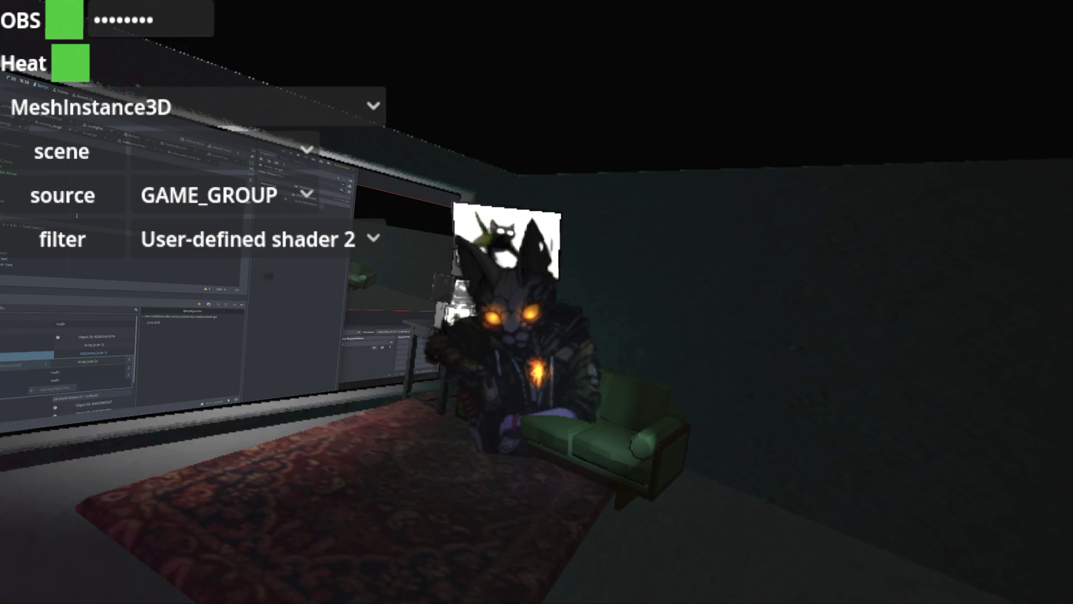
Step: Relaunch the game with F5 so the can spawner piles hundreds of soda cans into the room
key(F5)
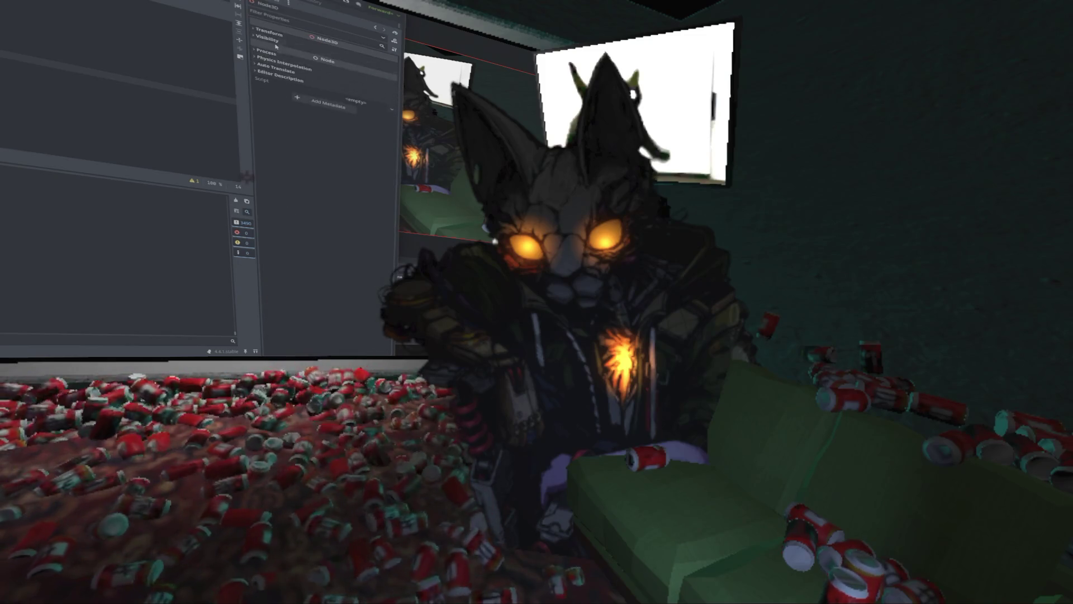
Step: Expand the sprite's Transform section and inspect its texture and material override previews
click(270, 33)
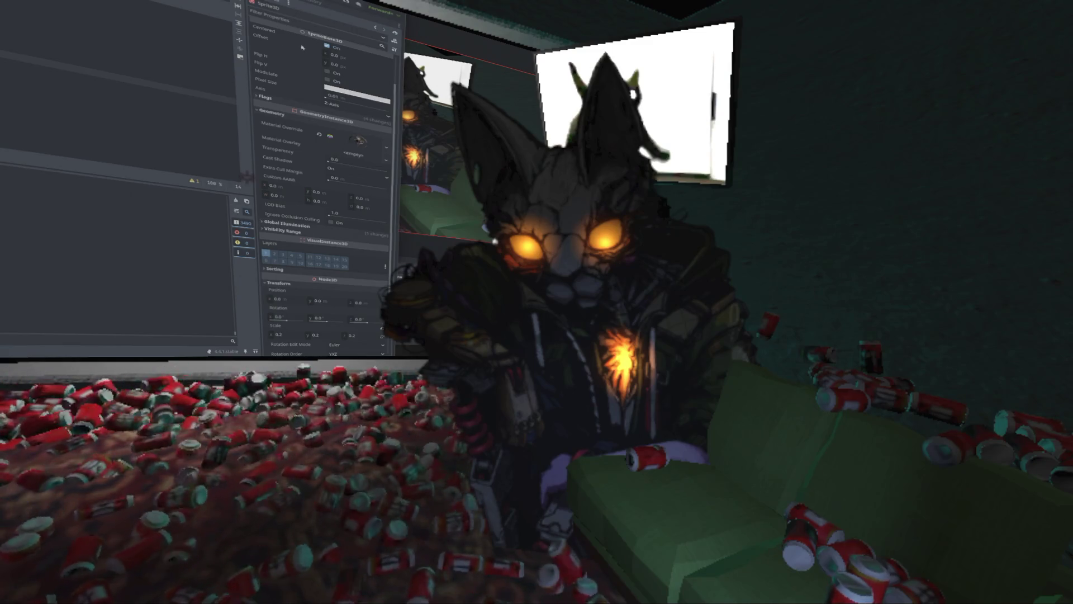
scroll(302, 47, up, 2)
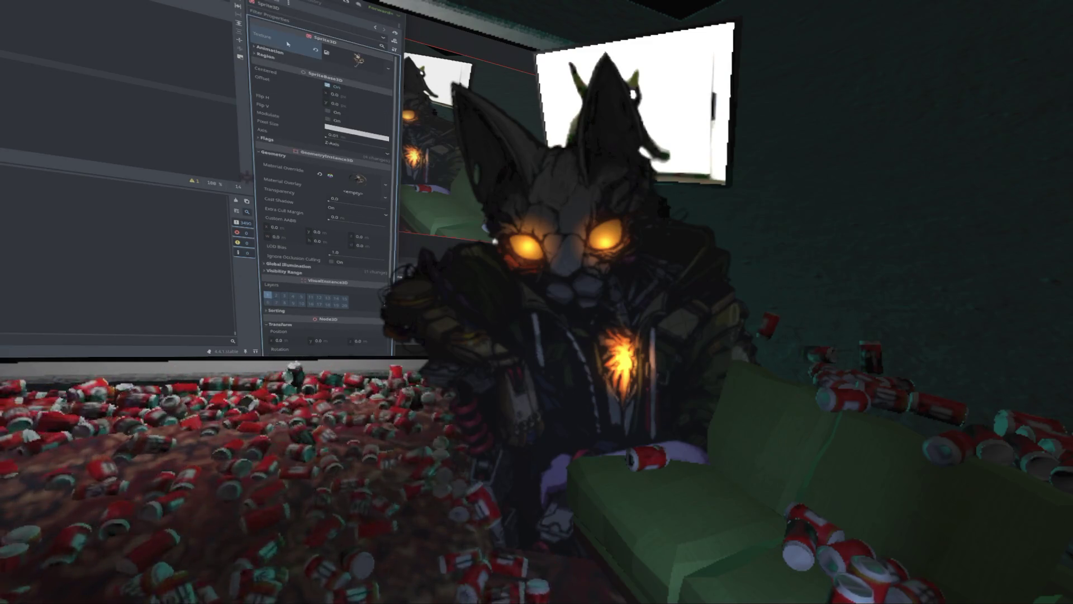
click(381, 69)
click(371, 73)
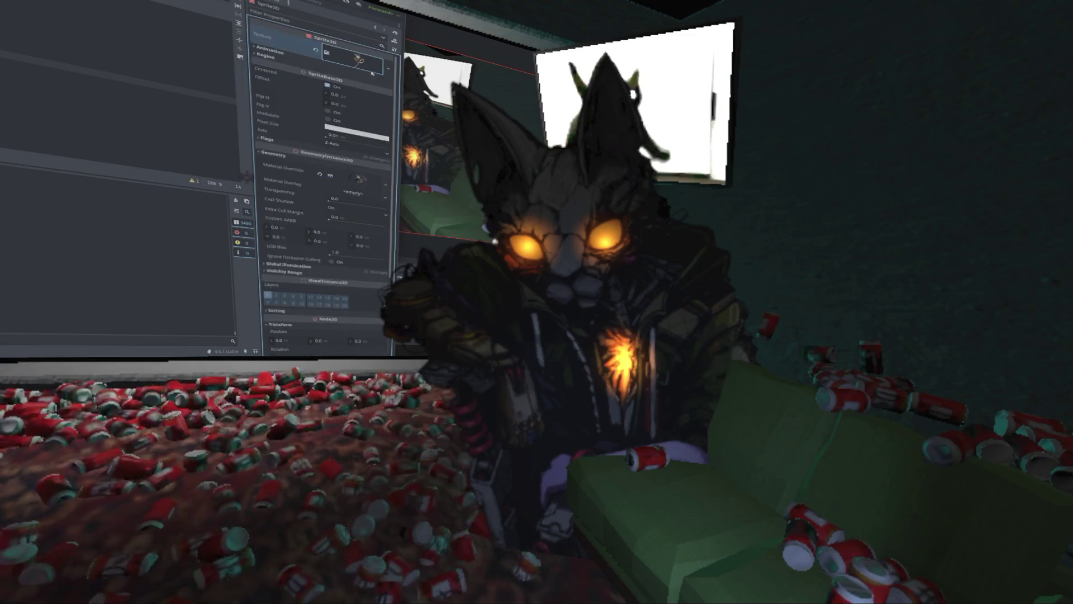
click(360, 180)
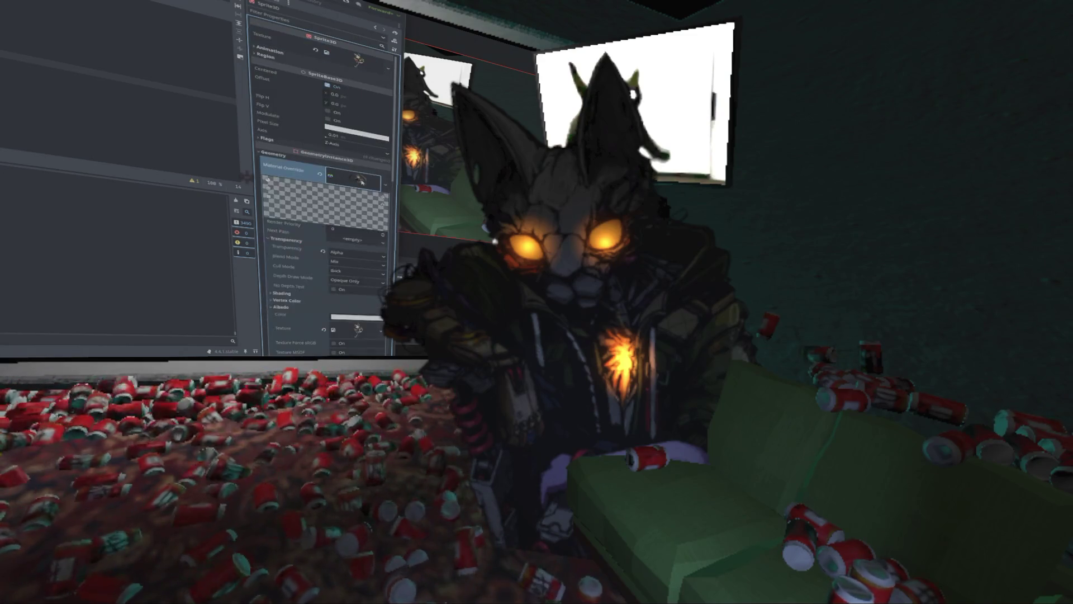
click(361, 183)
scroll(361, 182, down, 5)
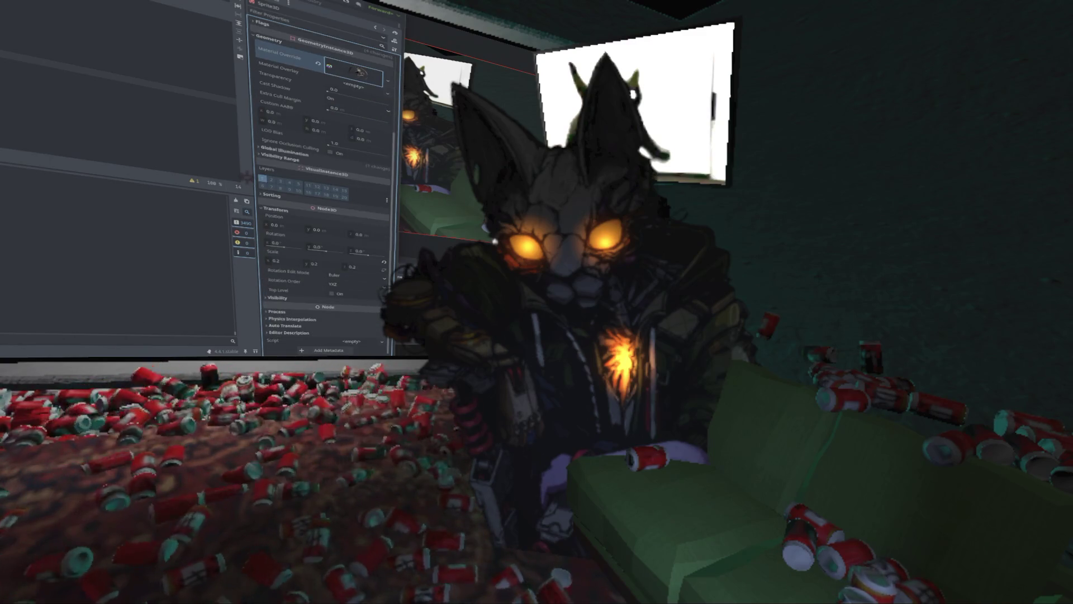
Step: Set the Sprite3D scale x and y to 0.1
click(294, 264)
text(0.1)
key(Tab)
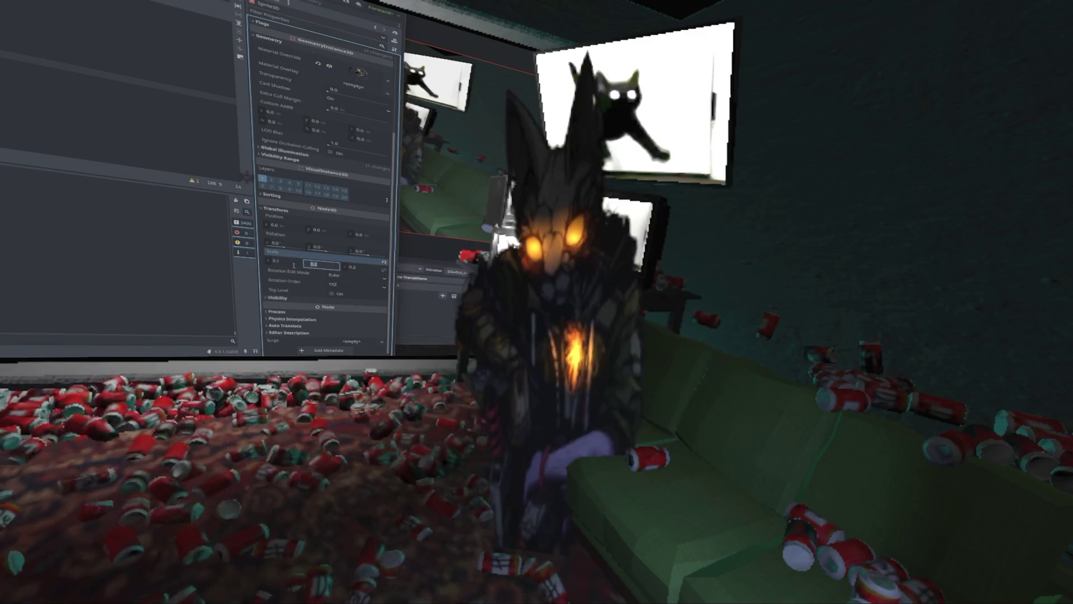
text(0.1)
key(Tab)
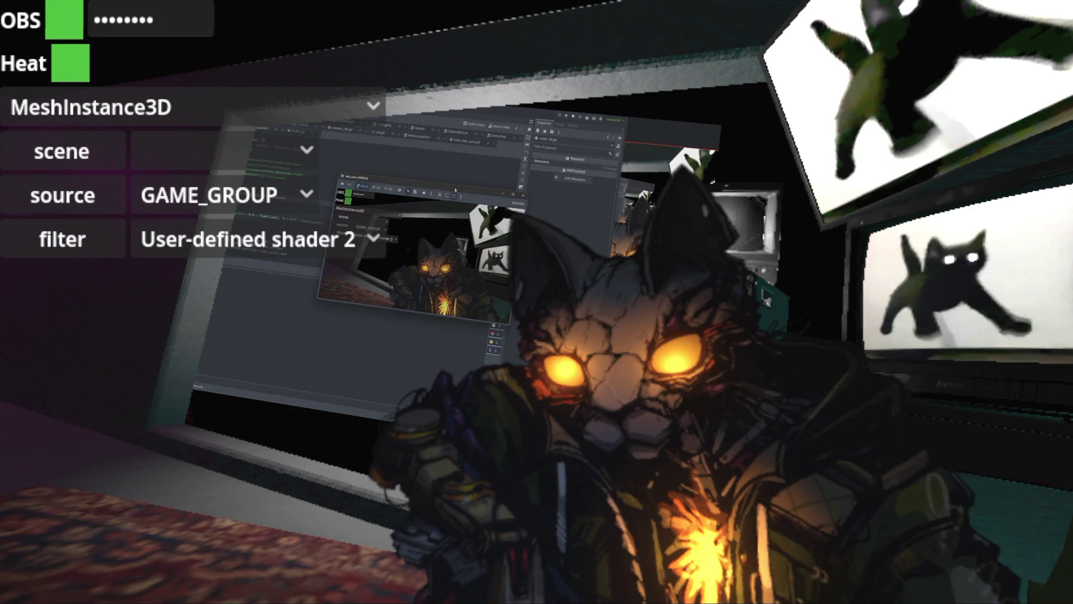
Step: Paste the new randf() code lines into the script, removing the leftover rounding line
key(alt+Tab)
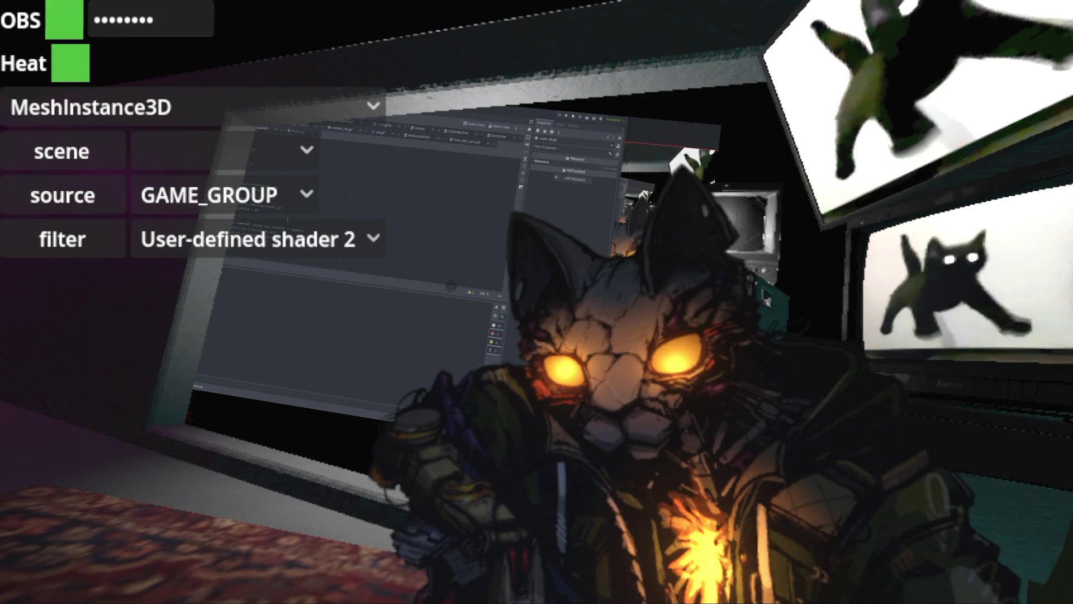
click(271, 213)
key(ctrl+v)
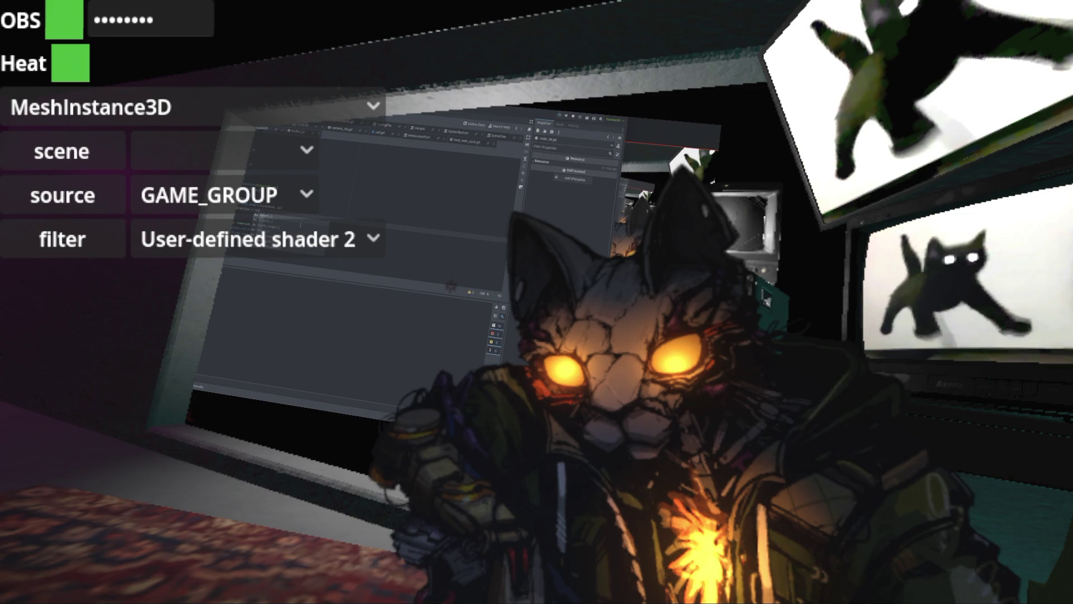
key(ctrl+z)
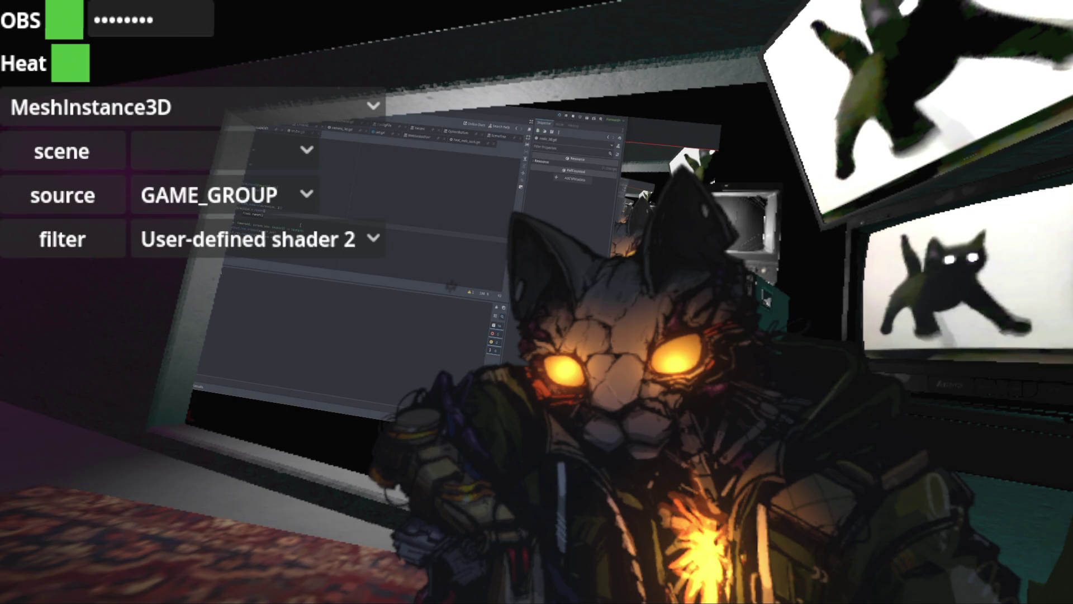
key(BackSpace)
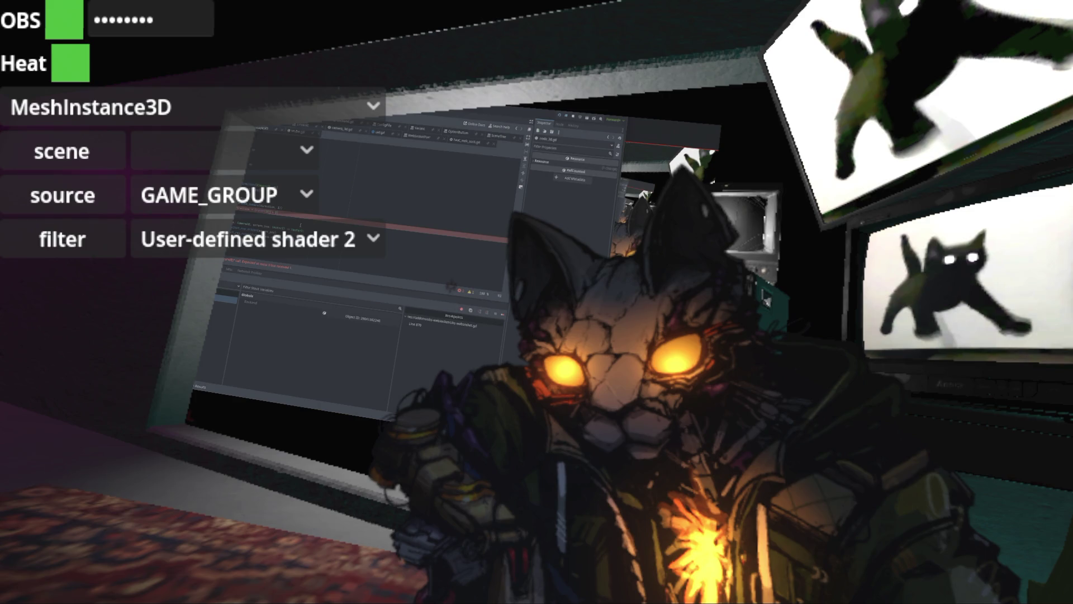
text(()
text())
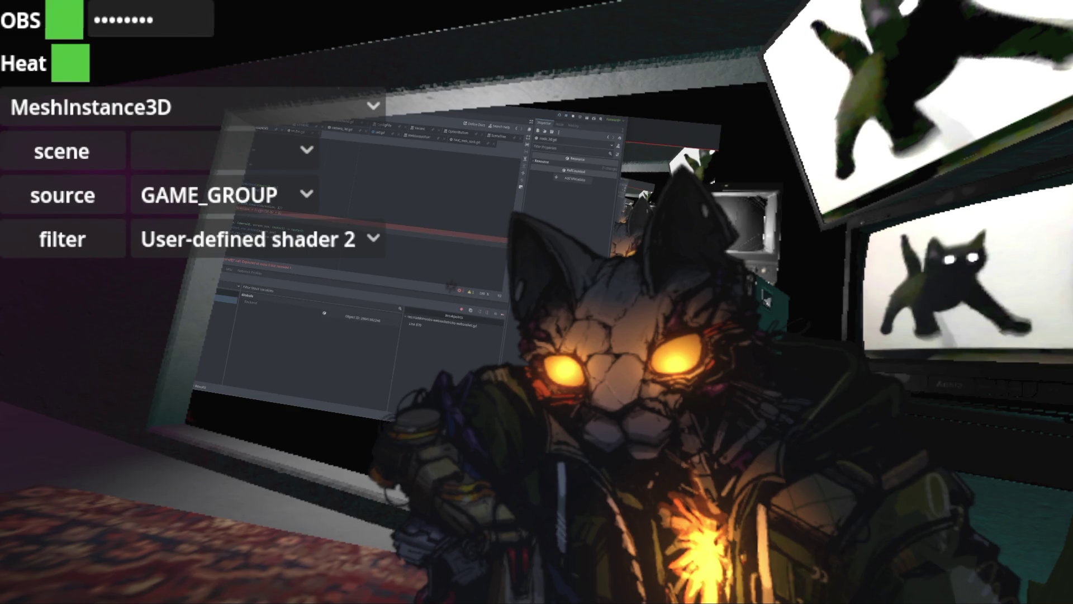
mouse_move(259, 213)
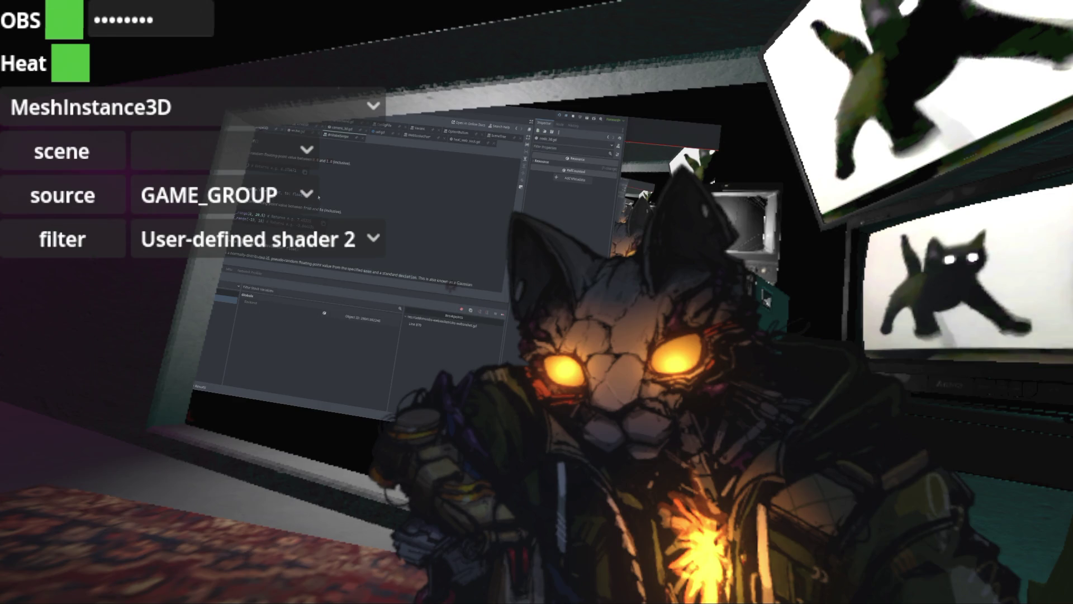
double_click(241, 214)
click(409, 220)
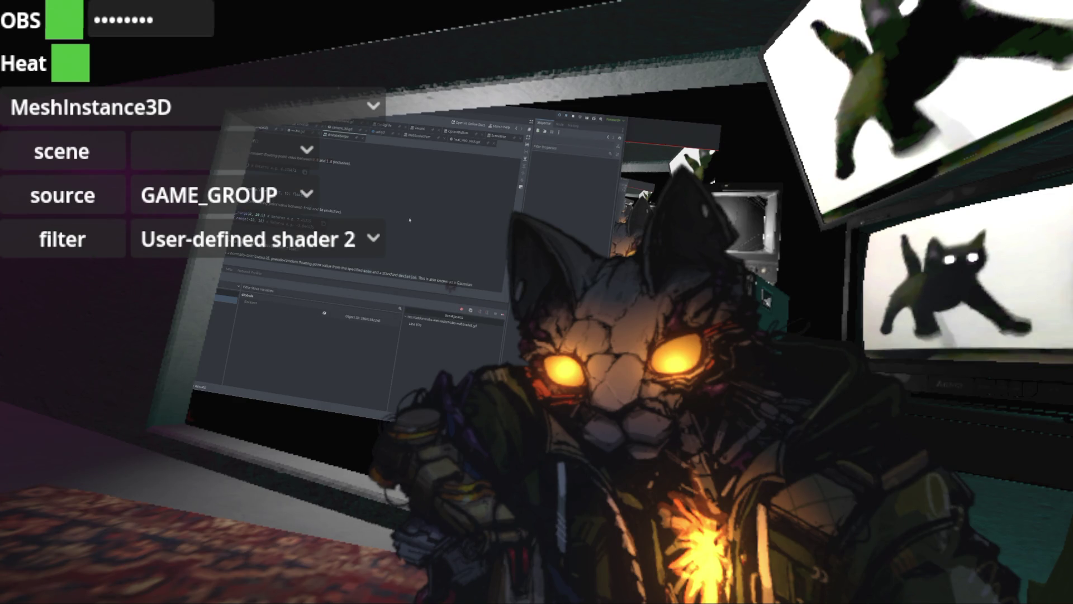
middle_click(340, 136)
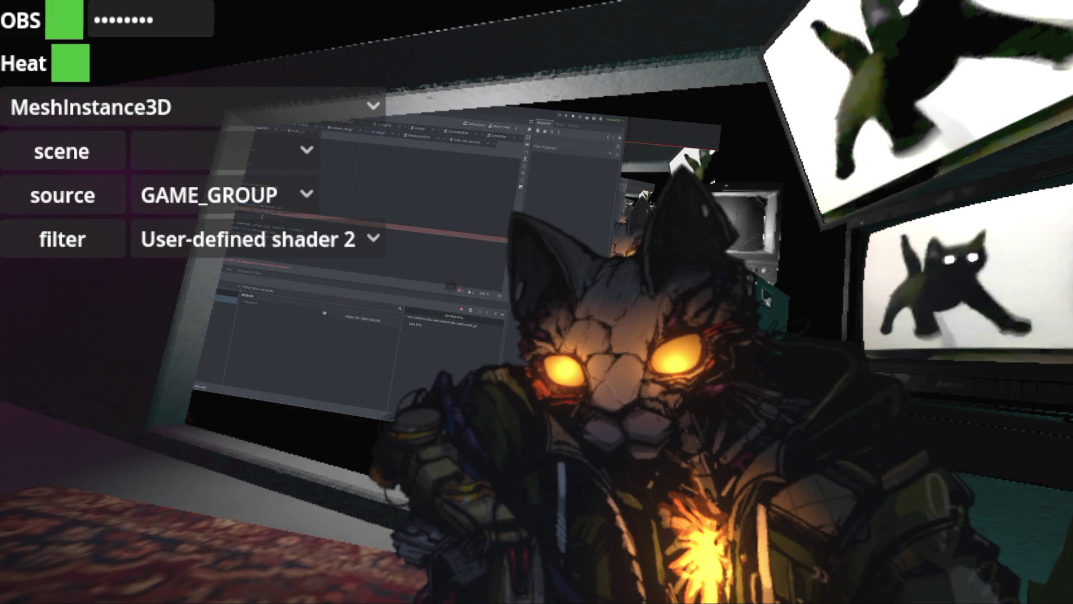
scroll(405, 267, down, 1)
scroll(406, 267, down, 1)
Step: Add the missing closing parenthesis, test-run the room scene, then stop it
text())
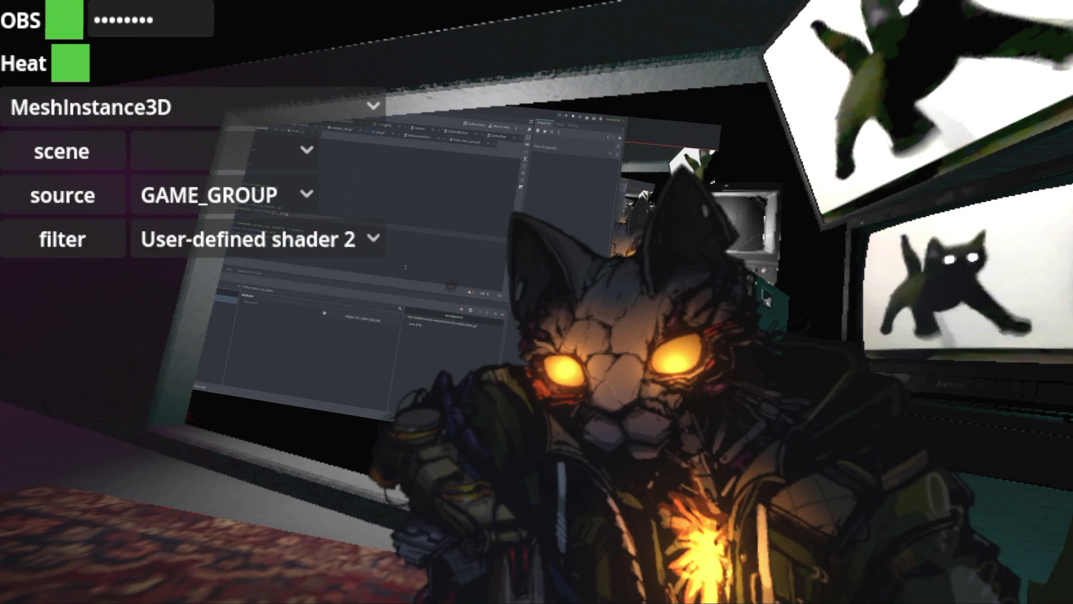
key(F5)
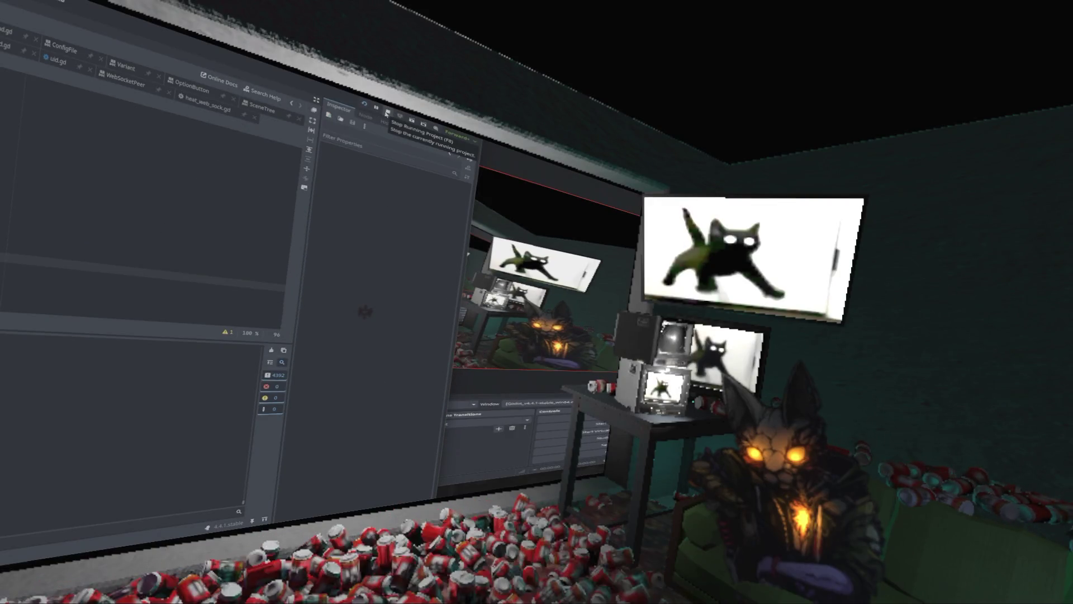
click(385, 114)
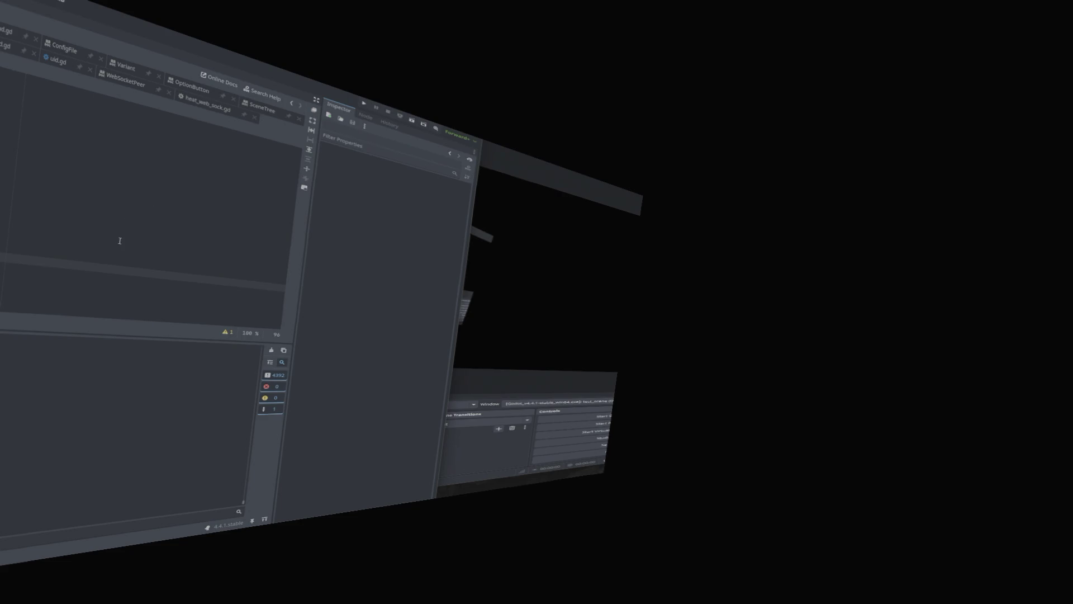
Step: Relaunch the room test_scene with F5 so the cat returns to the couch
key(Up)
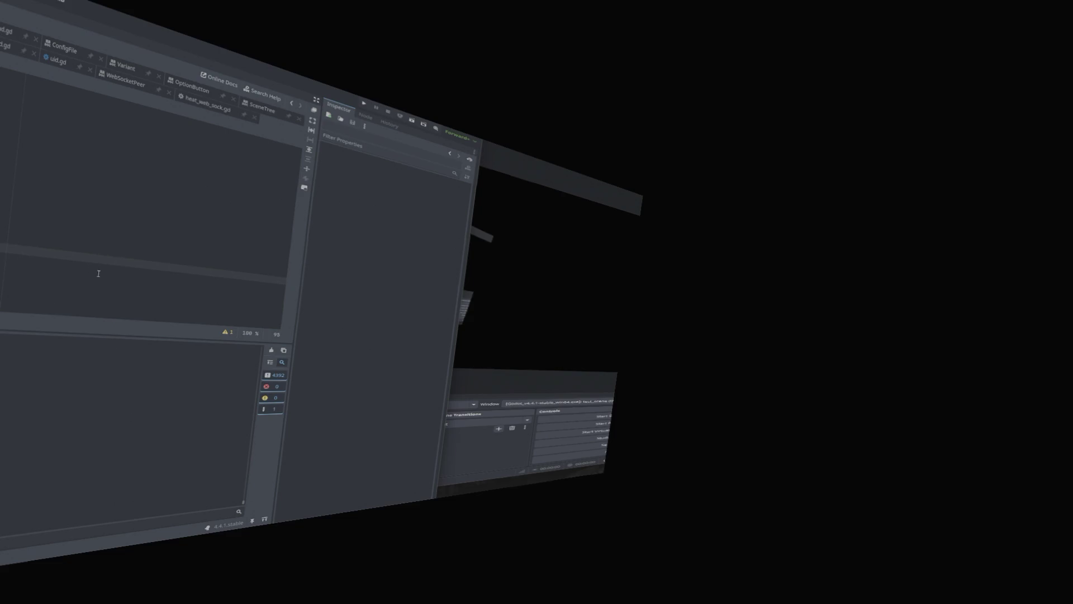
key(F5)
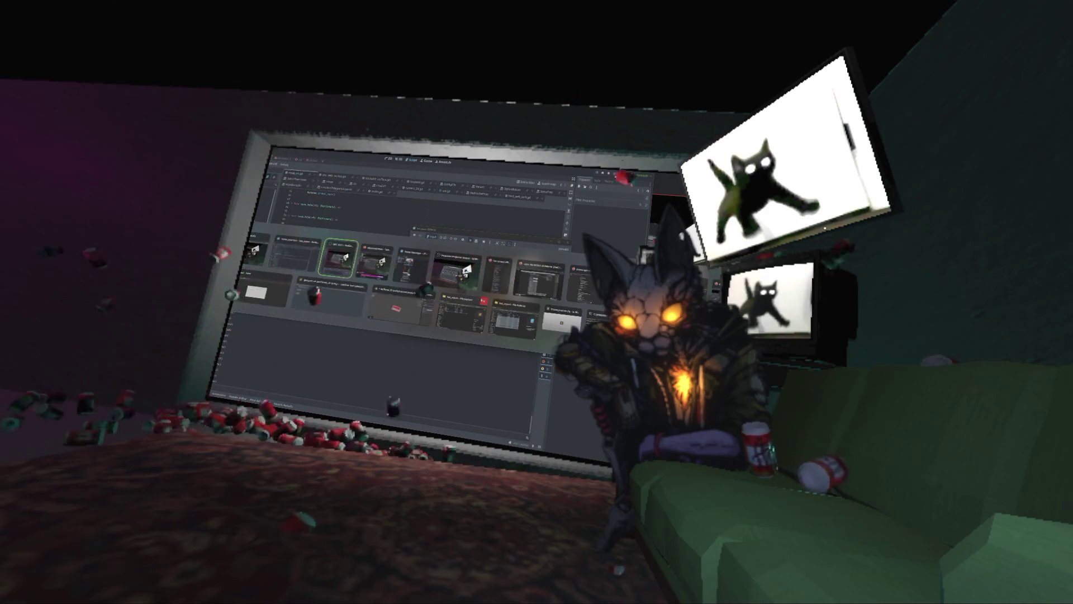
Step: Bring up the Twitch stream page and make its player fullscreen
click(483, 297)
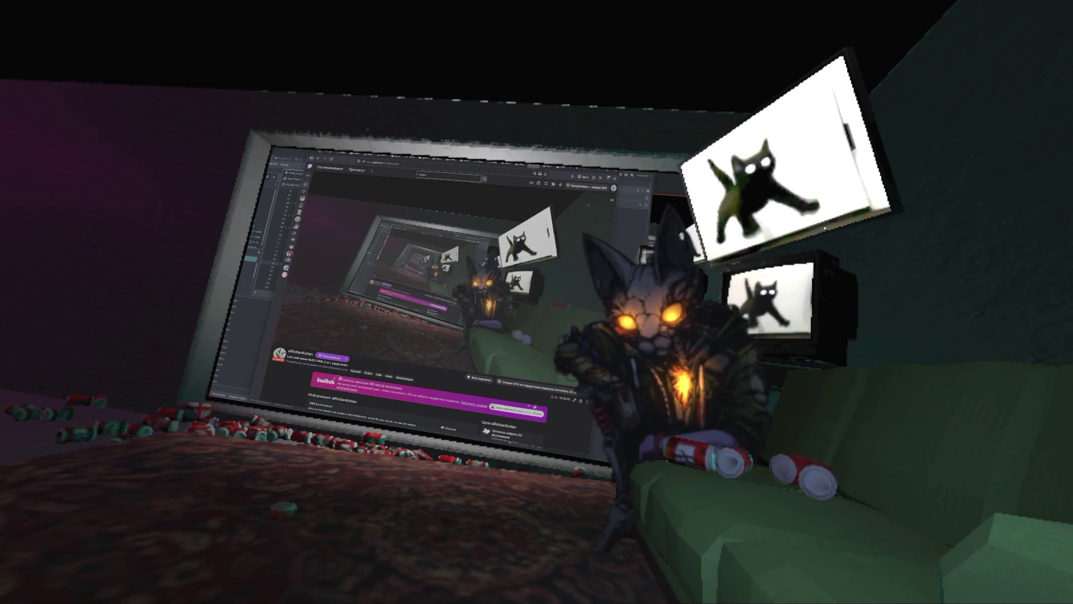
key(f)
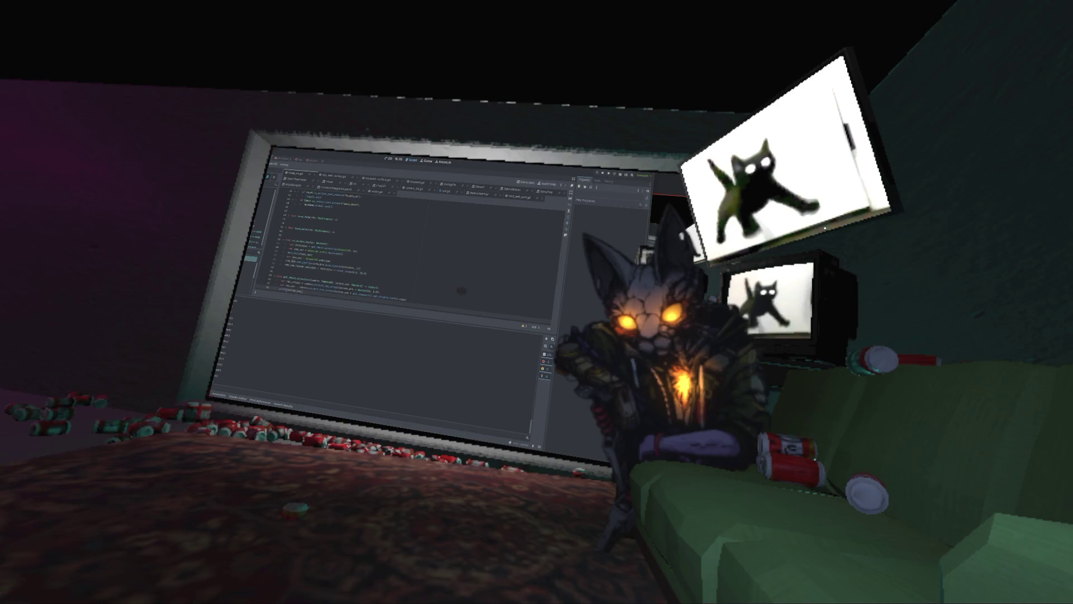
Step: Rewrite the end of the erroring line using get_ autocompletions and new_pos
mouse_move(349, 268)
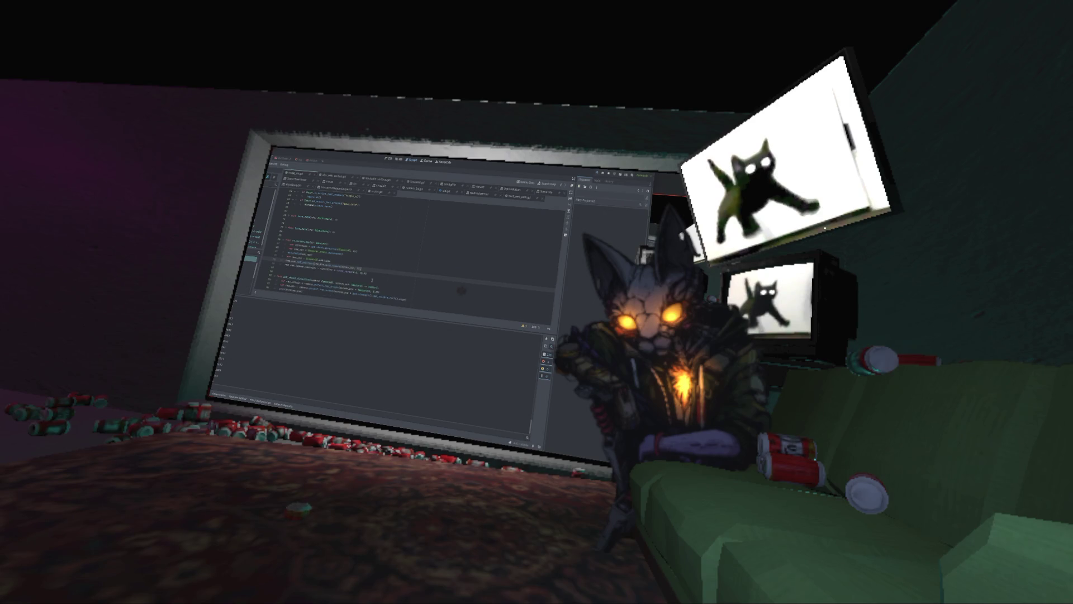
key(ctrl+shift+Left)
key(ctrl+shift+Left)
key(ctrl+shift+Left)
key(BackSpace)
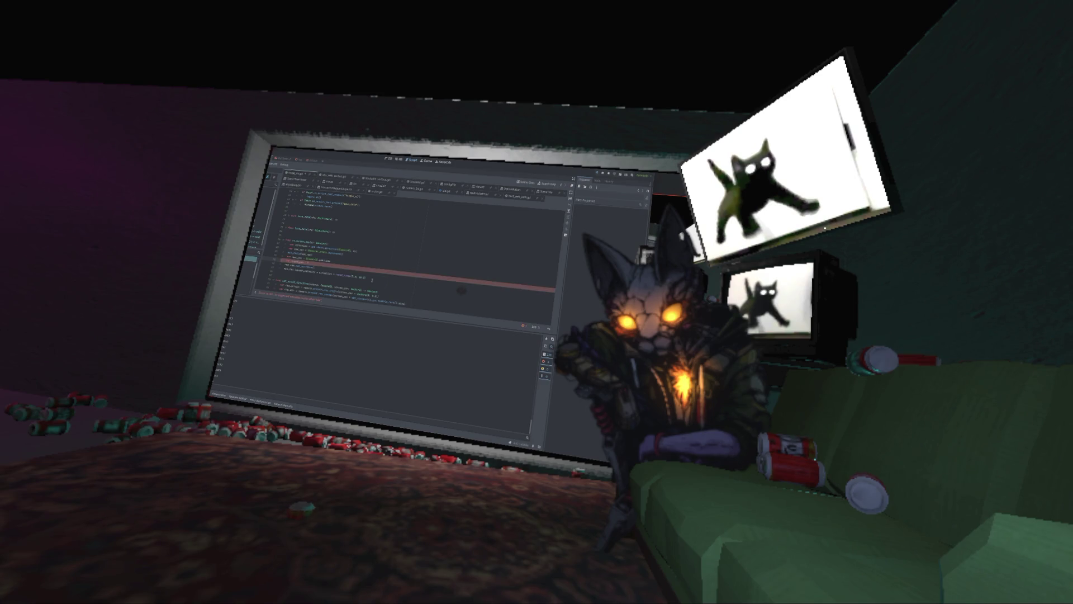
text(get_)
key(Return)
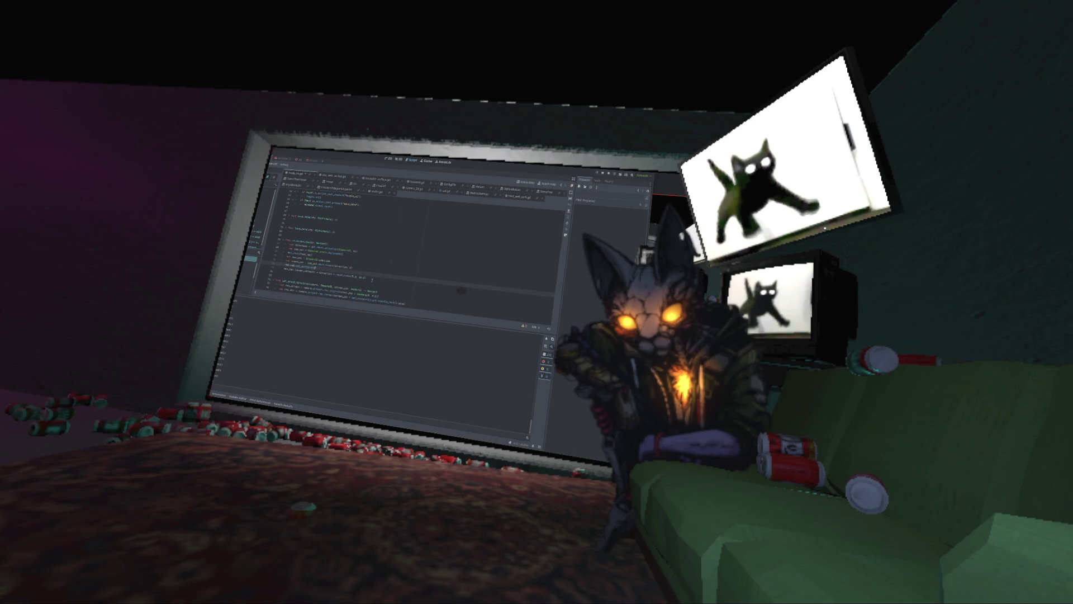
text(.)
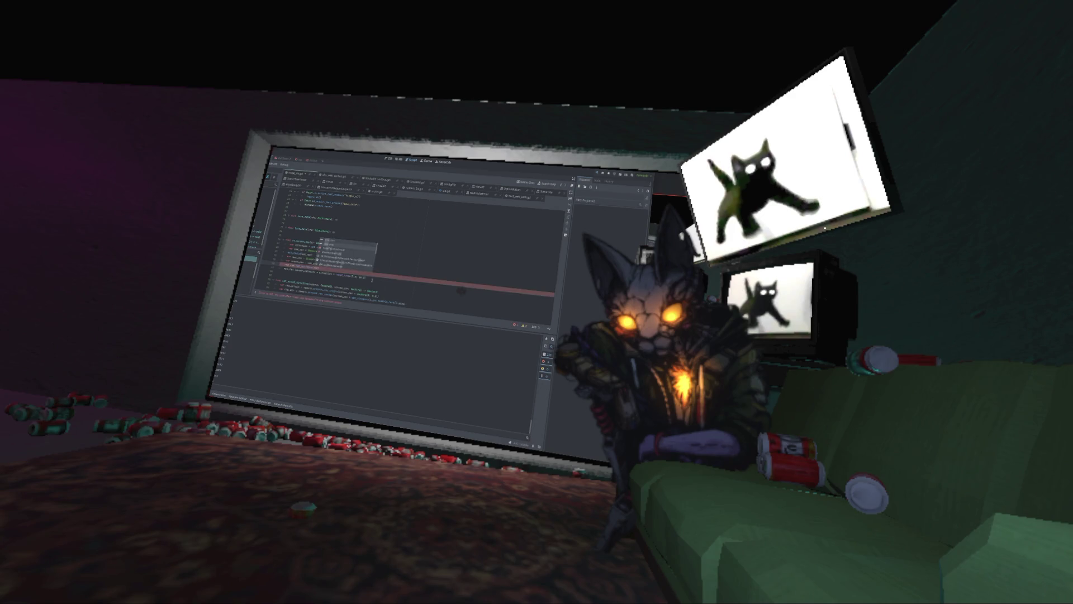
key(Return)
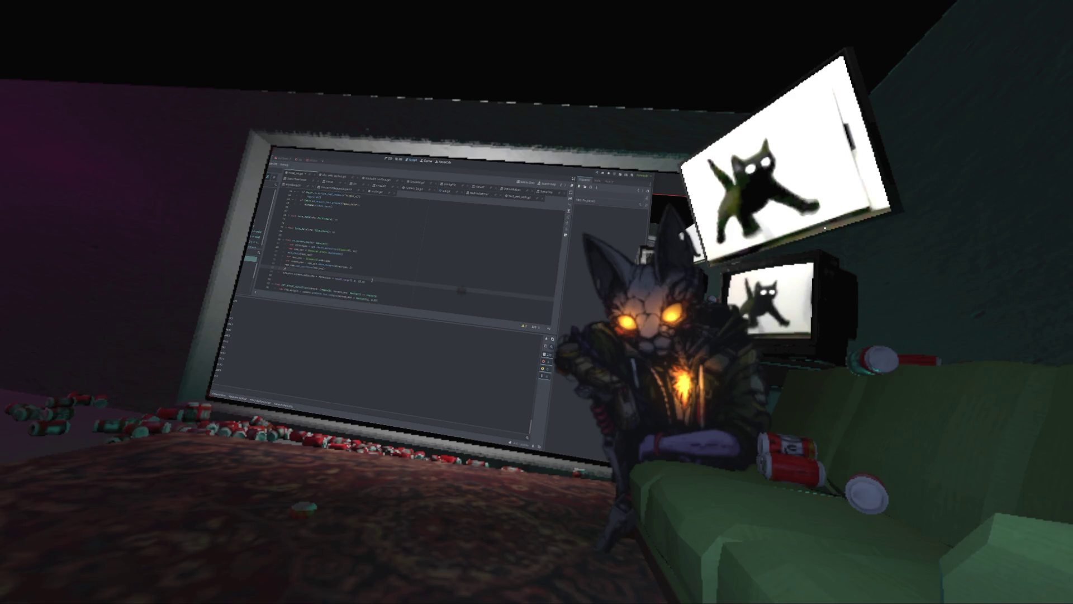
key(Return)
text(tree_datanew_pos)
Step: Cut the unneeded line above and add an extra model_ print line
key(Up)
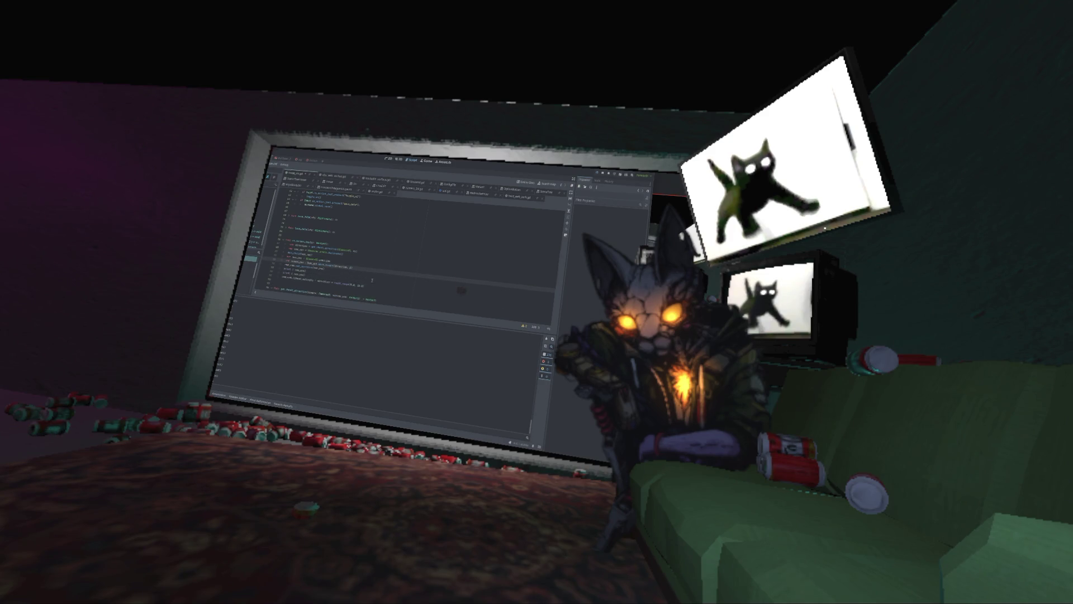
key(ctrl+x)
text(model_)
key(Return)
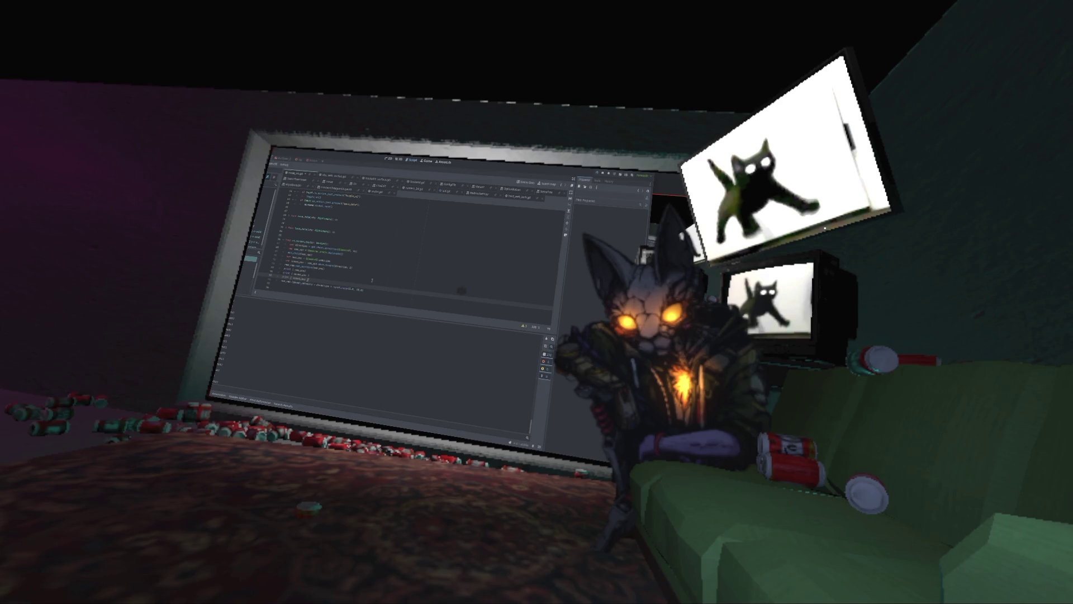
Step: Change the call's final argument to 0
click(371, 279)
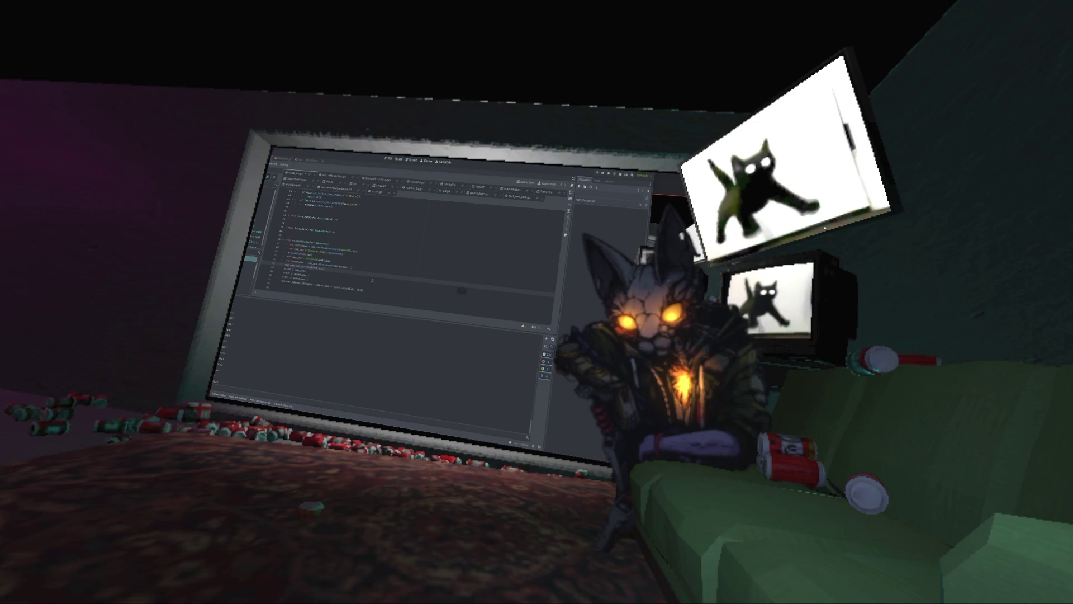
key(Up)
key(Up)
key(Up)
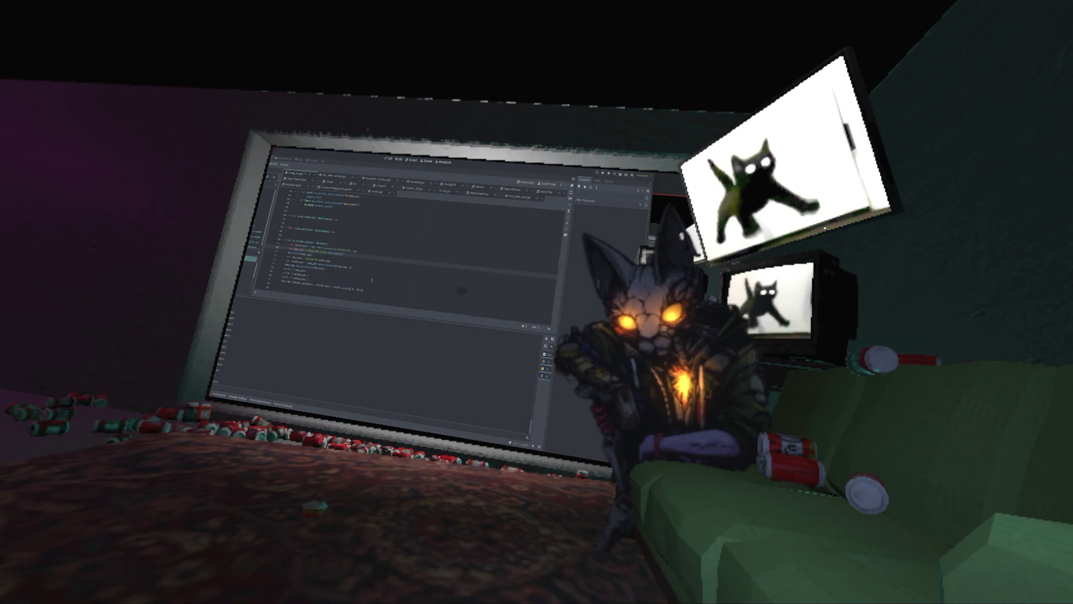
click(372, 280)
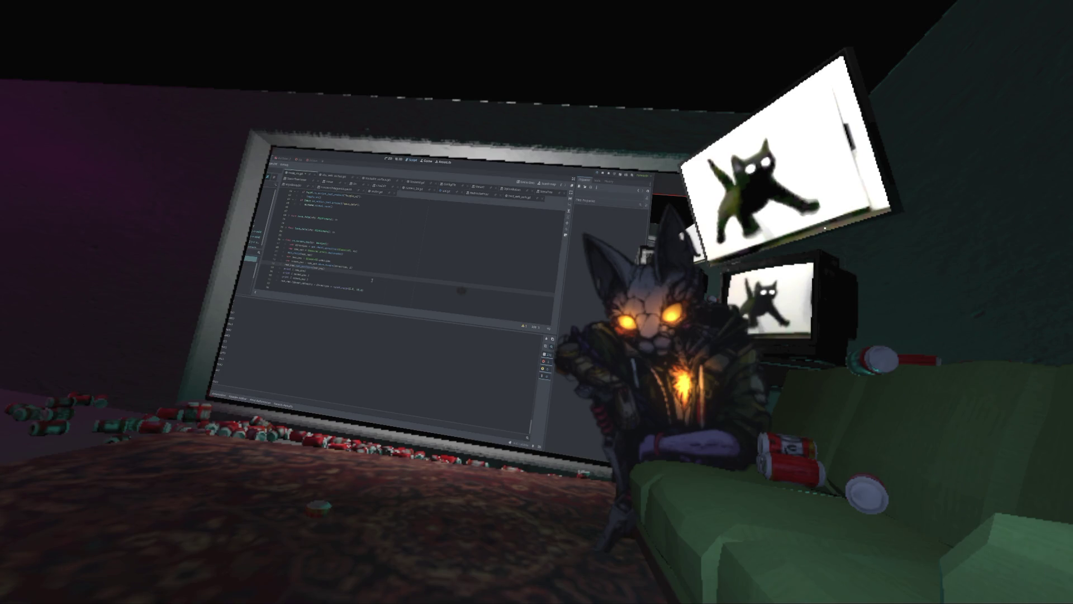
key(BackSpace)
key(BackSpace)
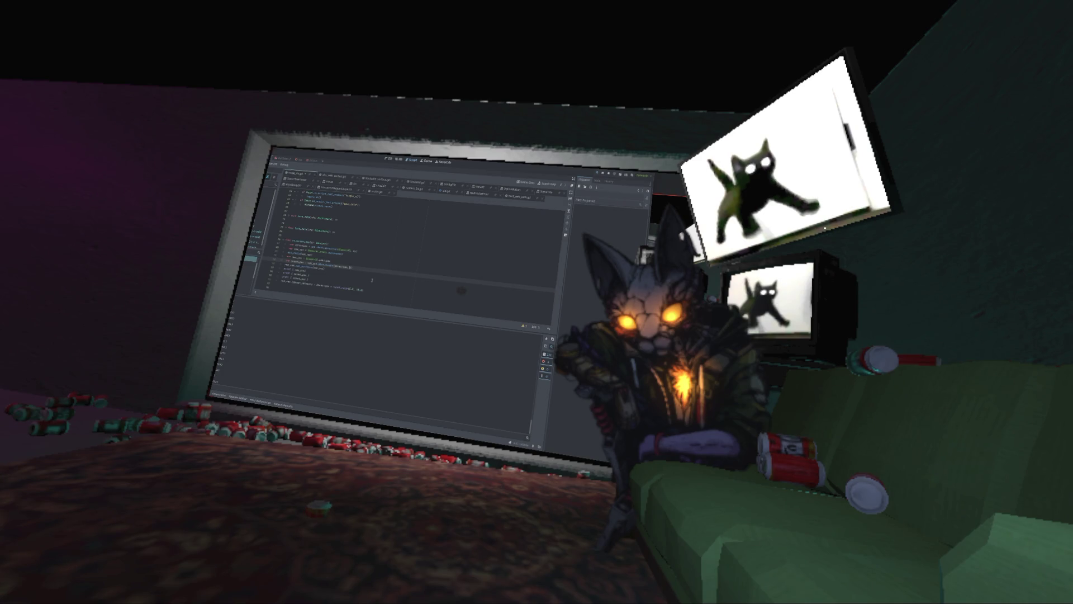
key(Down)
key(Down)
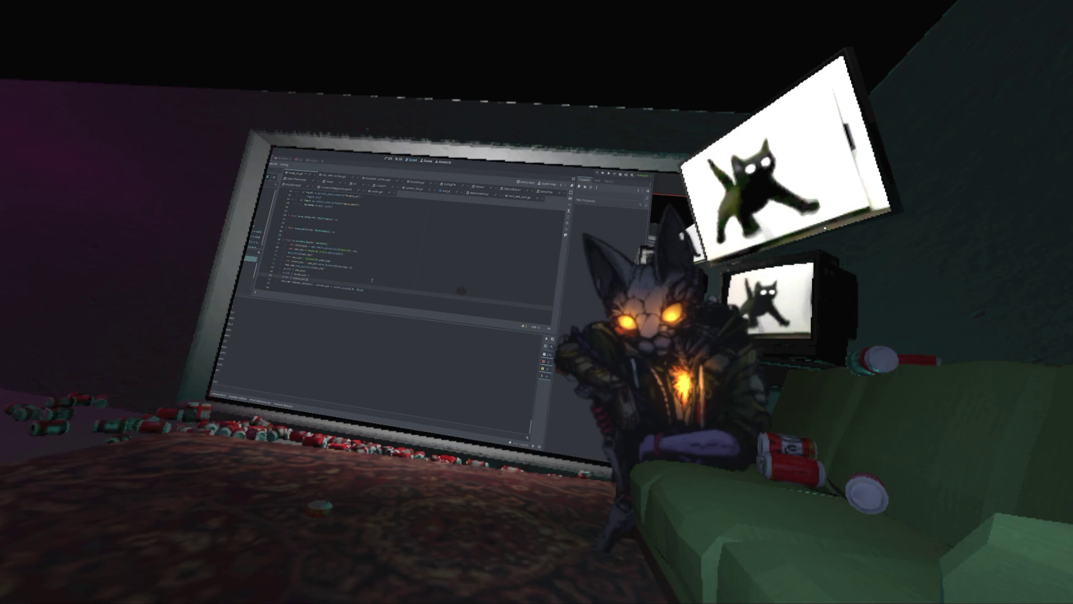
key(BackSpace)
Step: Delete the two print lines, swap the ray and return lines, and rerun the scene
scroll(350, 261, down, 2)
key(ctrl+shift+k)
key(ctrl+shift+k)
key(alt+Down)
key(F5)
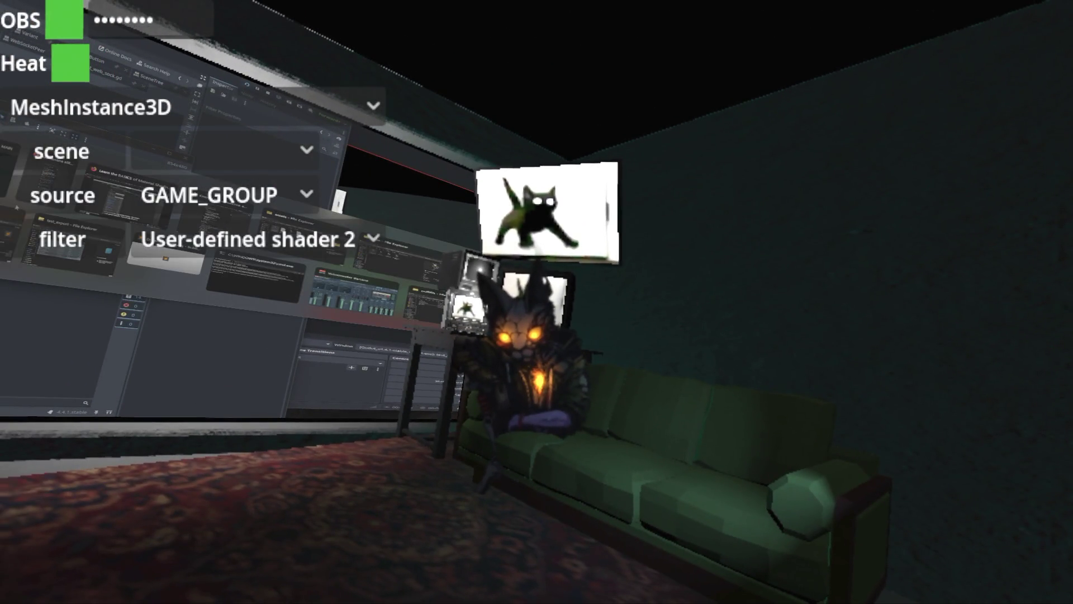
Step: Switch the in-room screen to the Twitch page, then back to the Godot editor
key(alt+Tab)
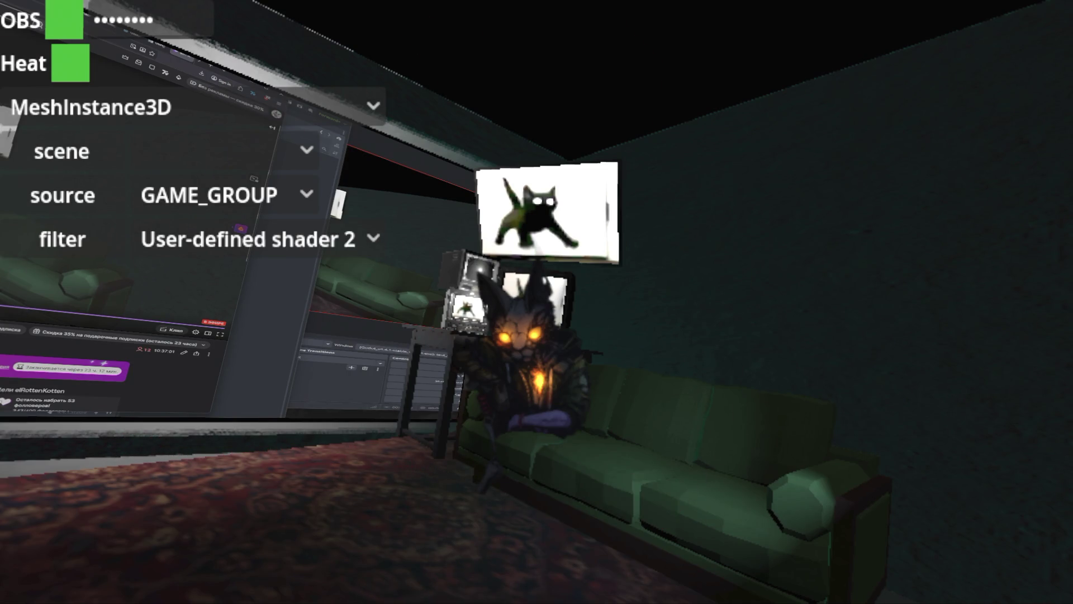
key(alt+Tab)
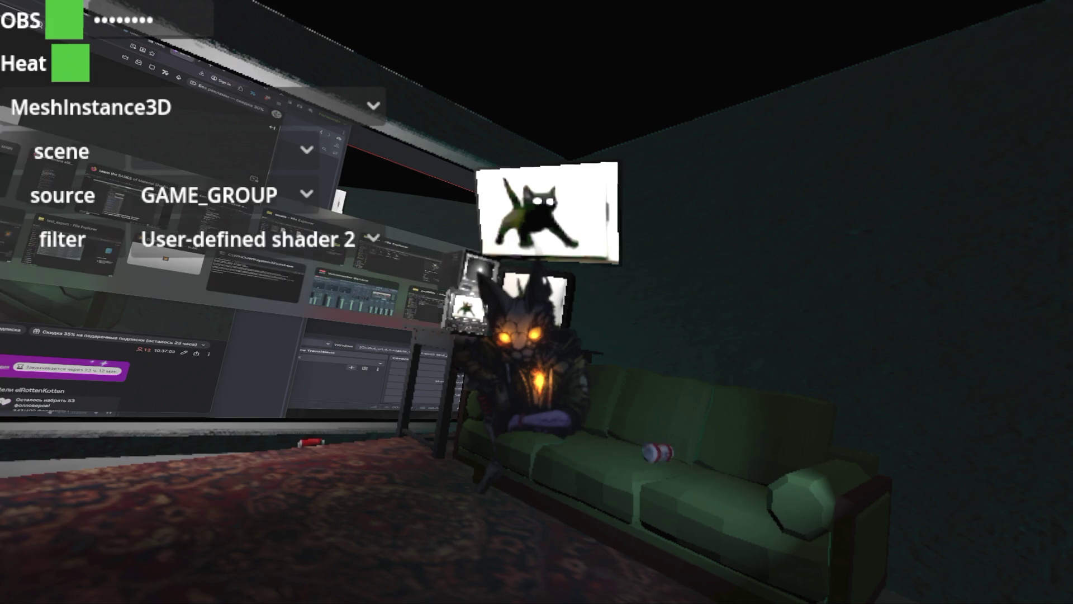